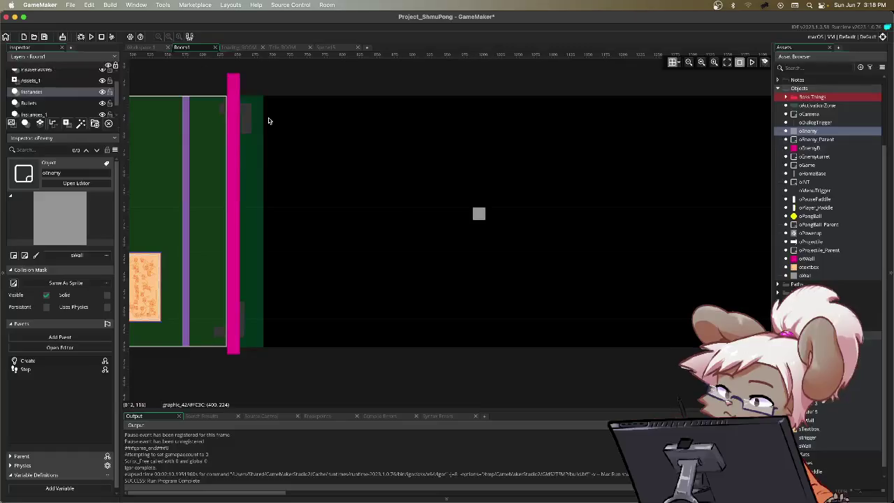
Switch from the Room1 editor to Workspace 1 to show the oGame and oPongBall code.
left_click(143, 48)
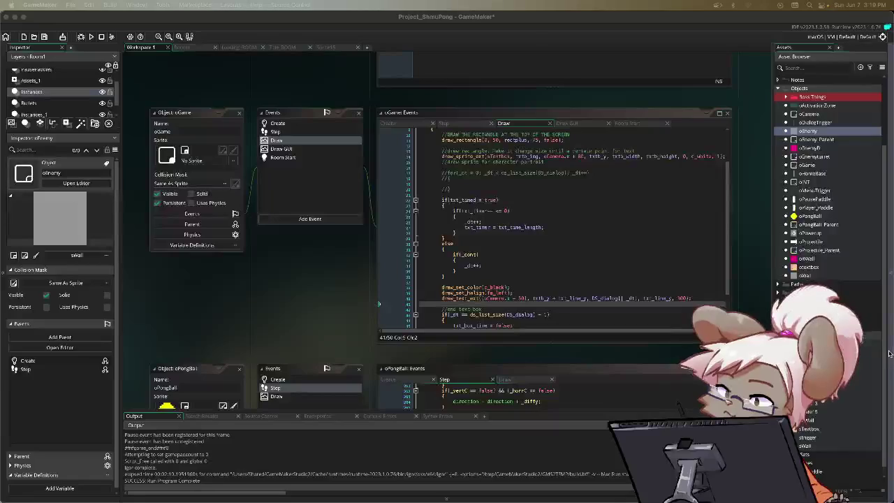
Show oGame's Step event and place the cursor just below the txt_box_time block.
left_click(583, 248)
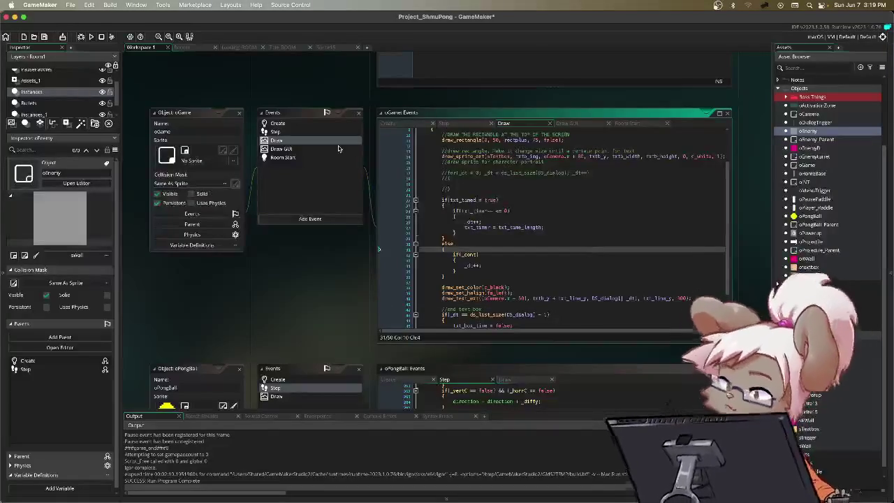
left_click(454, 126)
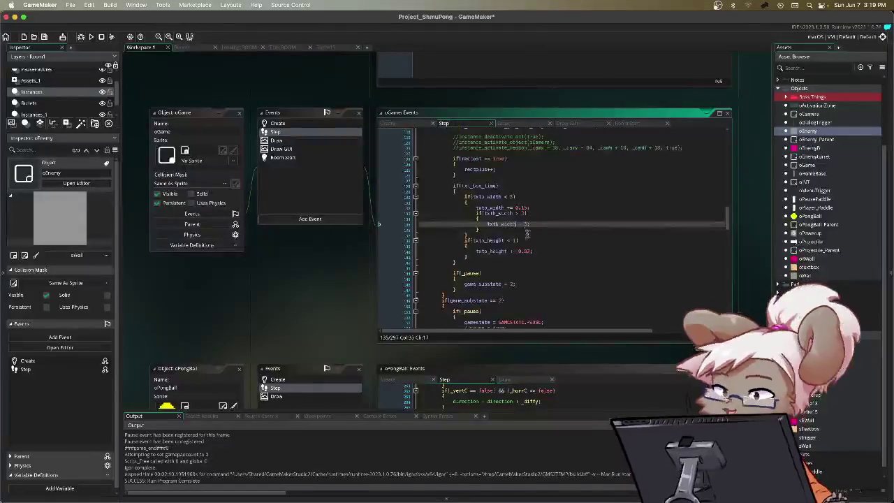
scroll(580, 237, "up", 6)
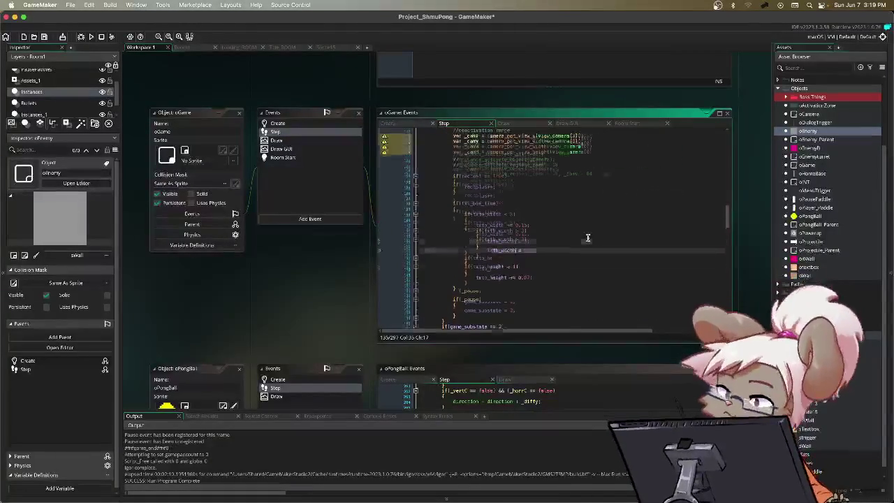
scroll(587, 238, "up", 3)
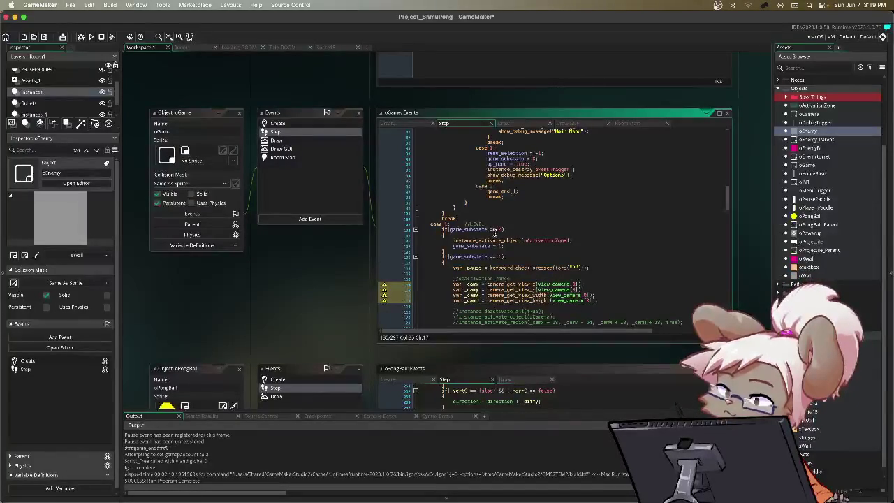
scroll(495, 234, "down", 3)
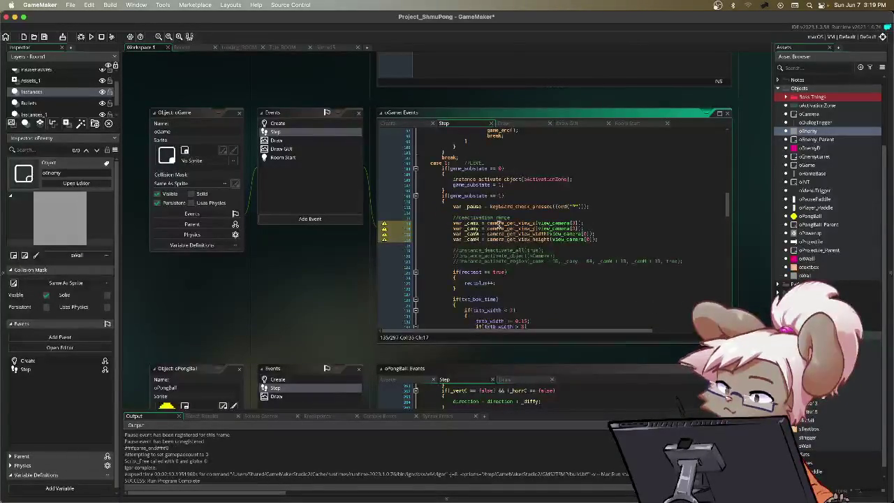
scroll(512, 222, "down", 1)
scroll(513, 222, "down", 3)
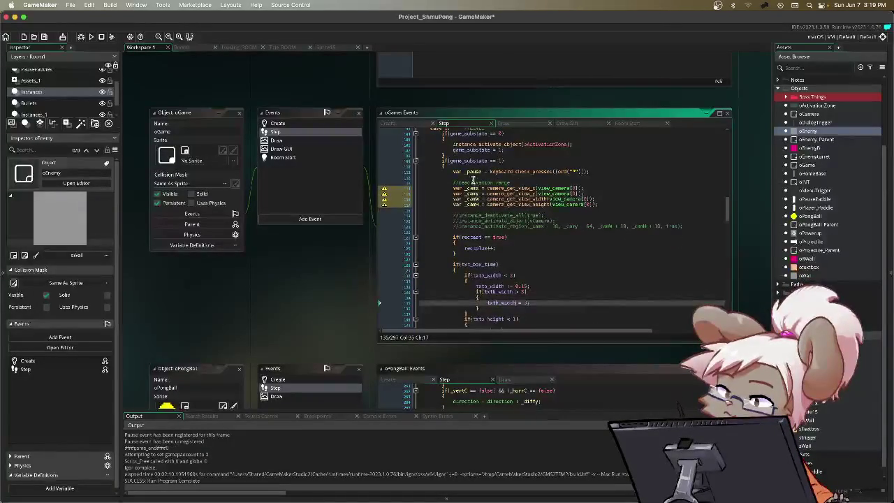
mouse_move(447, 169)
left_mouse_down()
mouse_move(555, 256)
mouse_move(576, 329)
left_mouse_up()
left_click(569, 309)
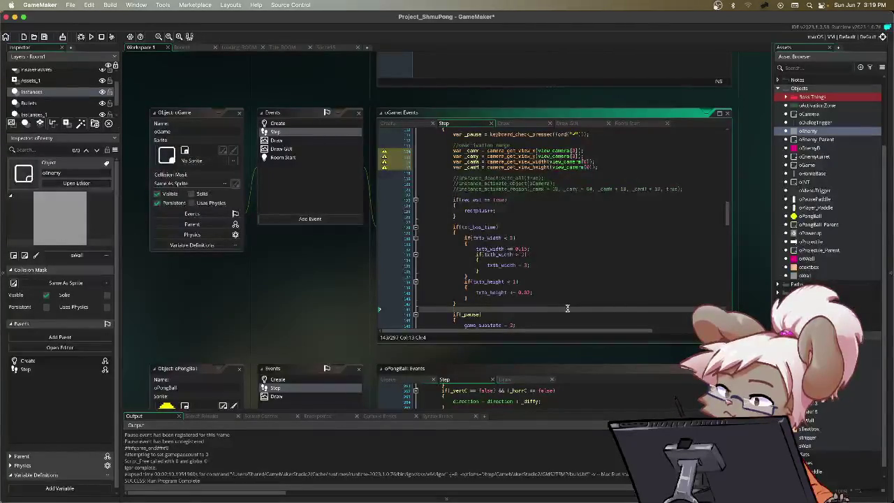
Start an if(oEnemy. line below the text box timing code, then open oEnemy to inspect it.
key("Return")
key("Return")
key("Up")
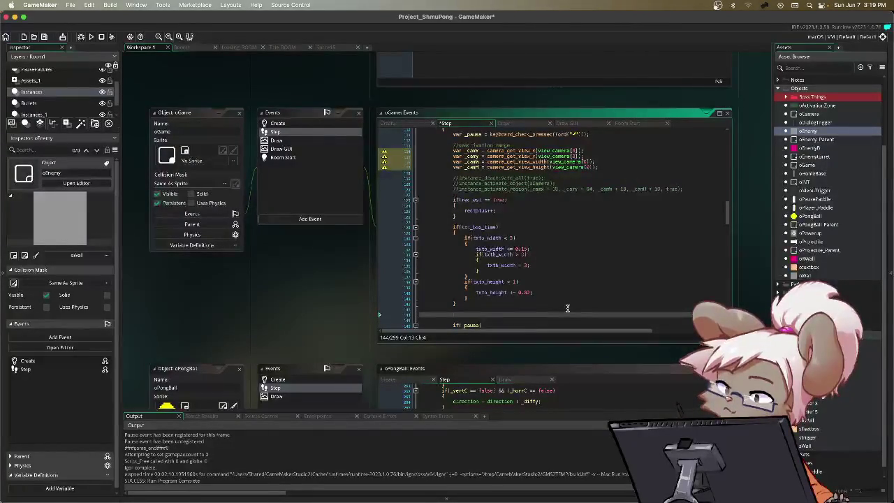
type("if(")
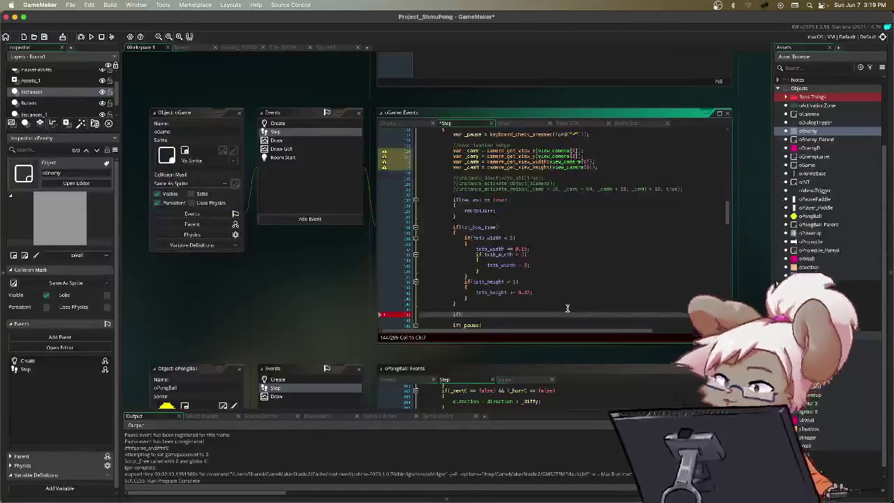
type("cEnemy")
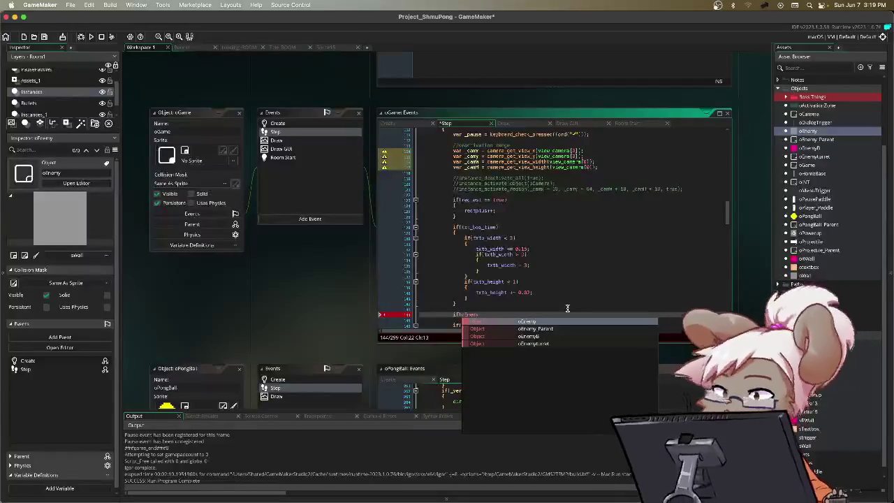
type(".")
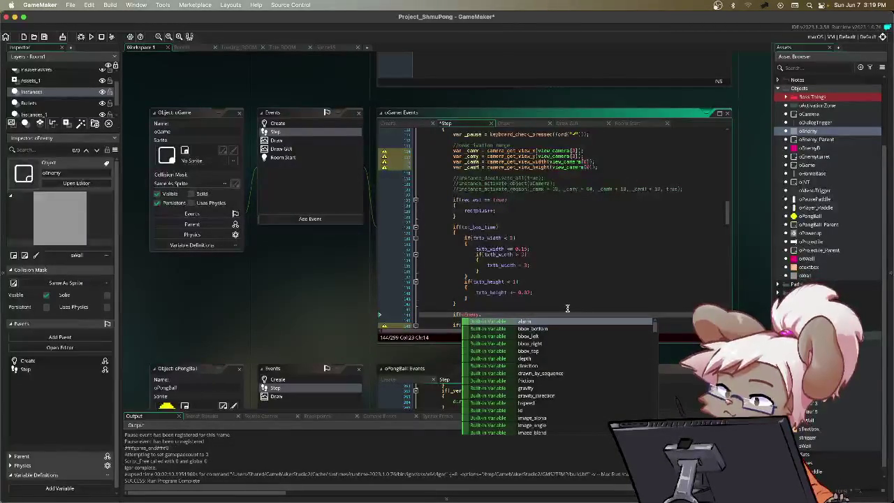
scroll(571, 330, "down", 15)
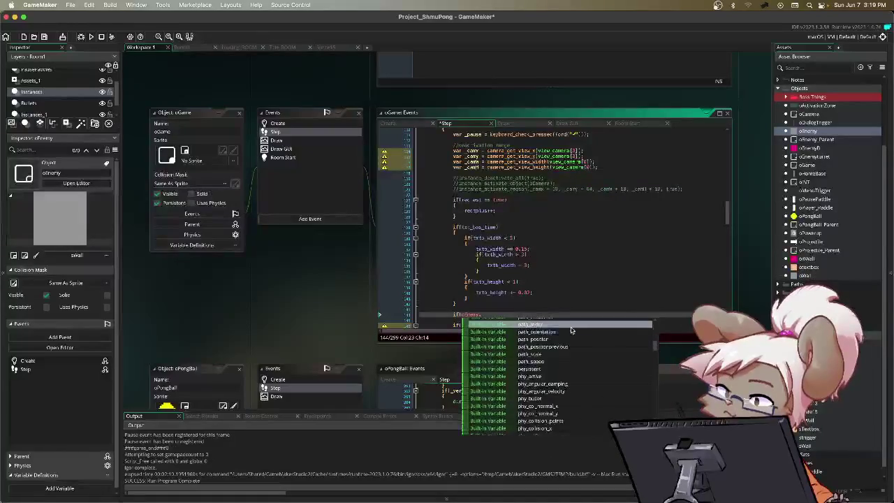
scroll(571, 330, "down", 15)
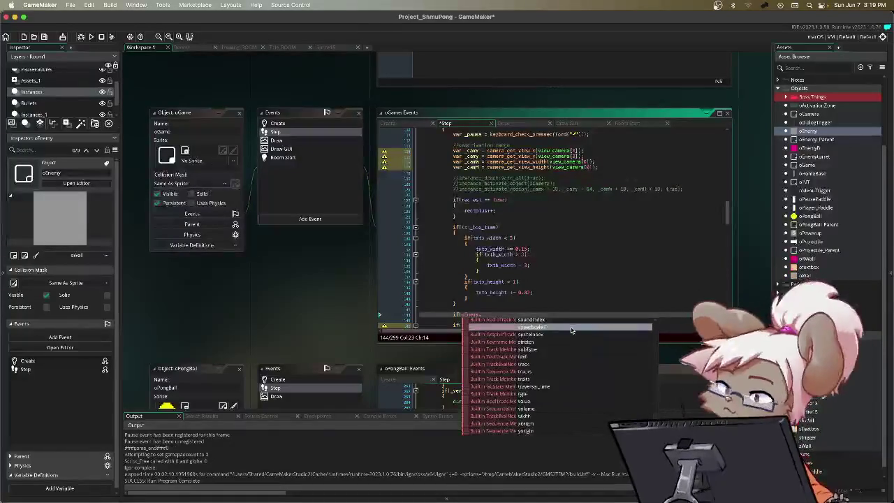
scroll(571, 330, "up", 15)
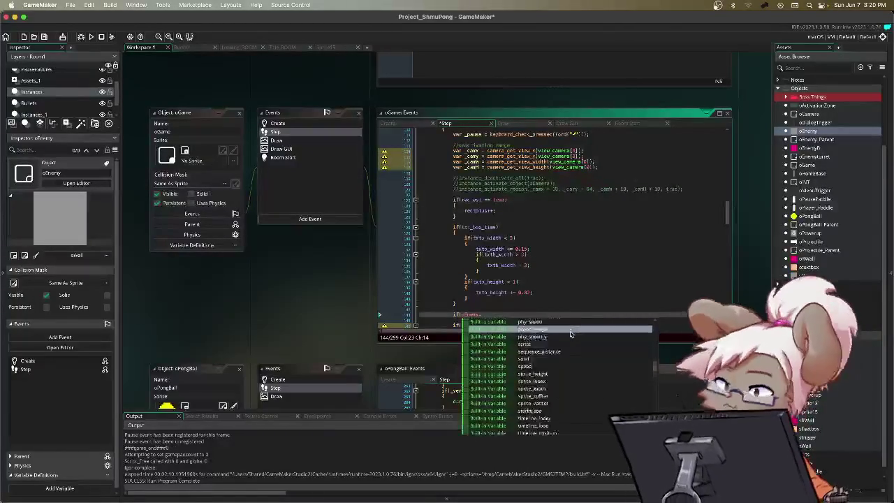
scroll(570, 335, "up", 5)
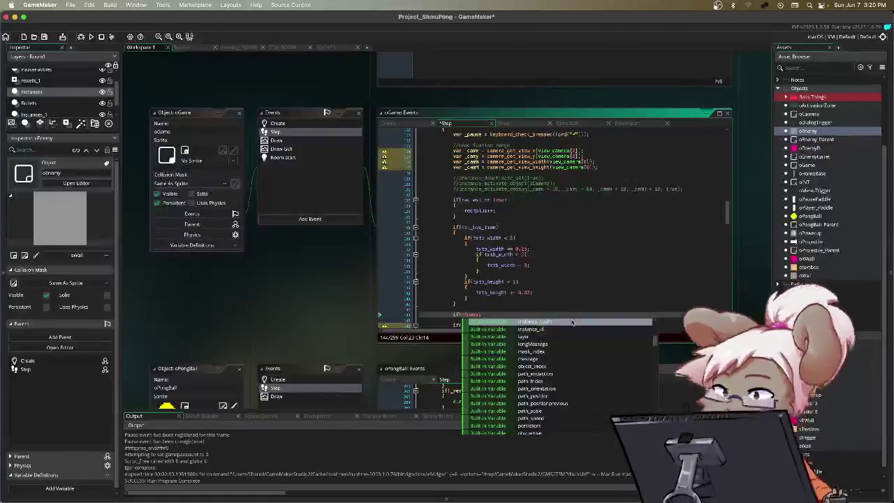
key("Escape")
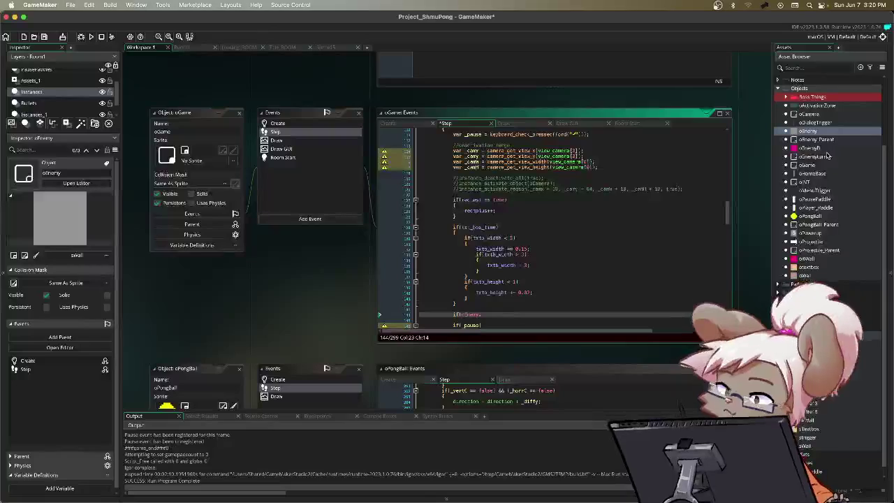
double_click(816, 131)
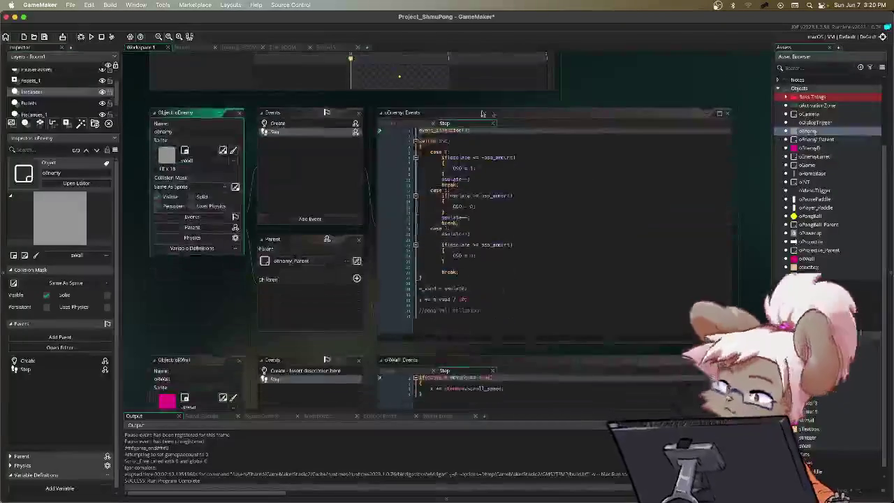
left_click(417, 123)
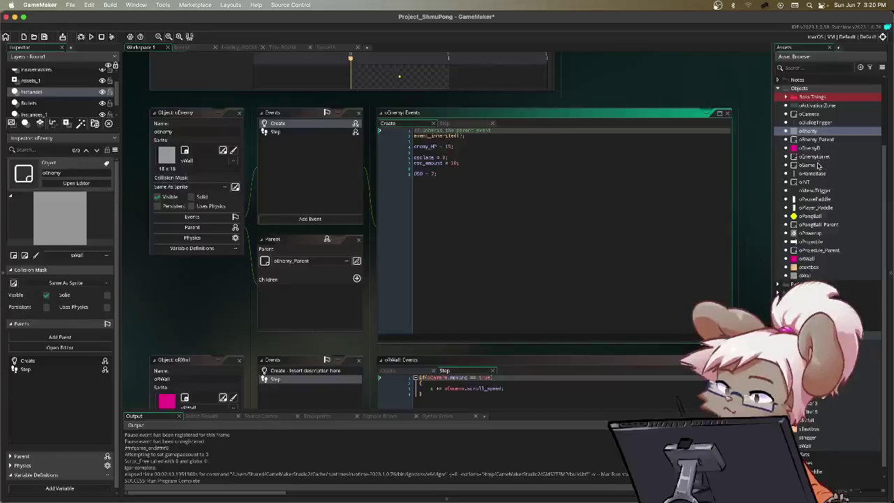
left_click(820, 166)
double_click(818, 166)
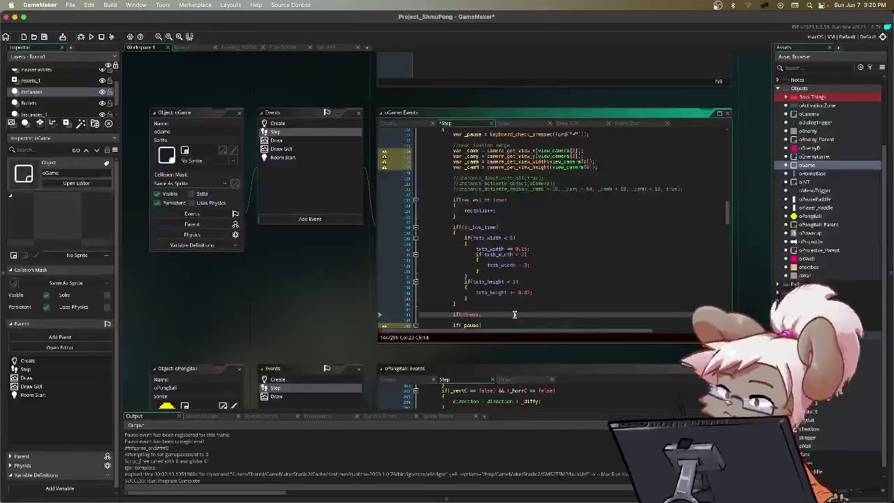
Finish the check as if(oEnemy.enemy_HP == 0) with an empty braced body and run the game.
type("enemyHP")
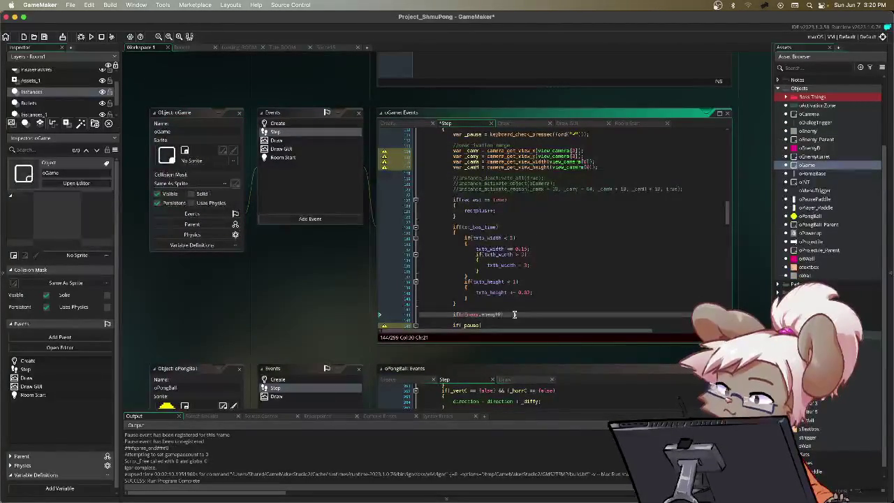
type("_HP == 0")
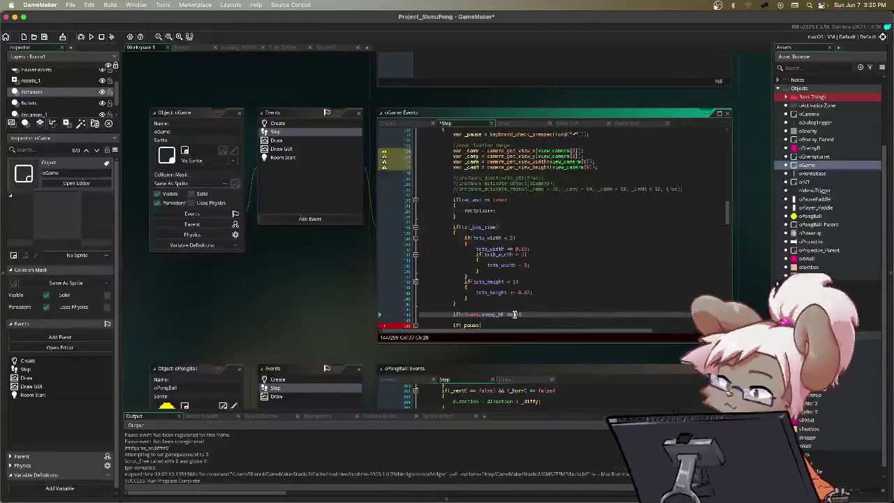
key("Return")
type("{")
key("Return")
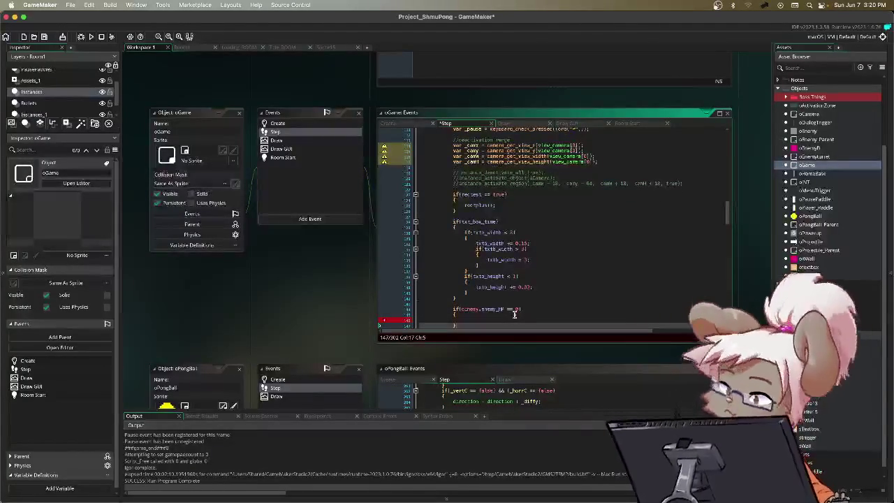
left_click_drag(465, 309, 547, 309)
left_click(552, 309)
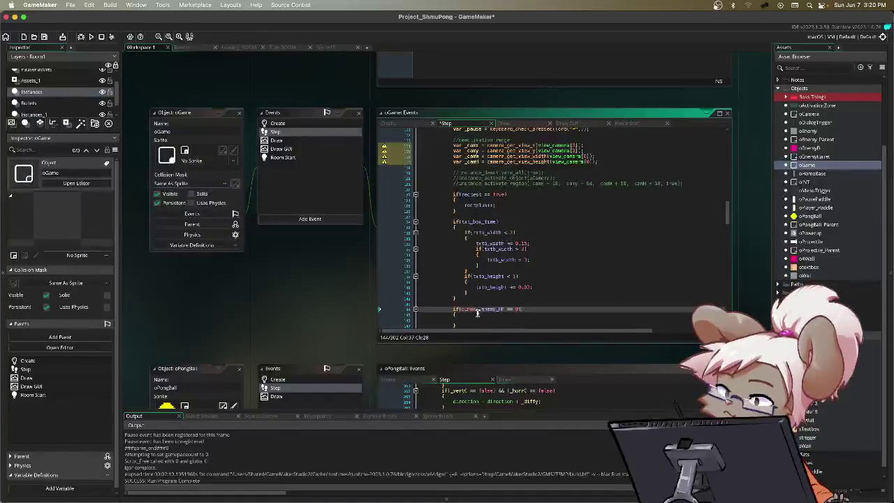
scroll(479, 309, "down", 1)
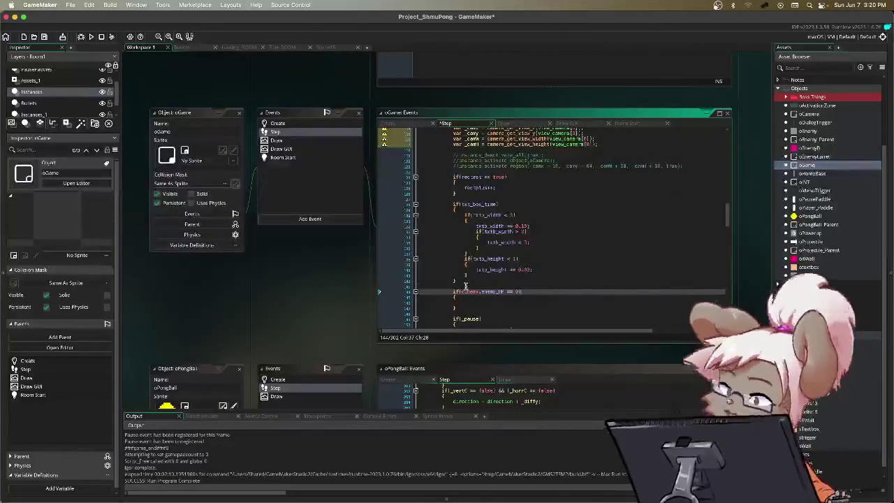
key("F5")
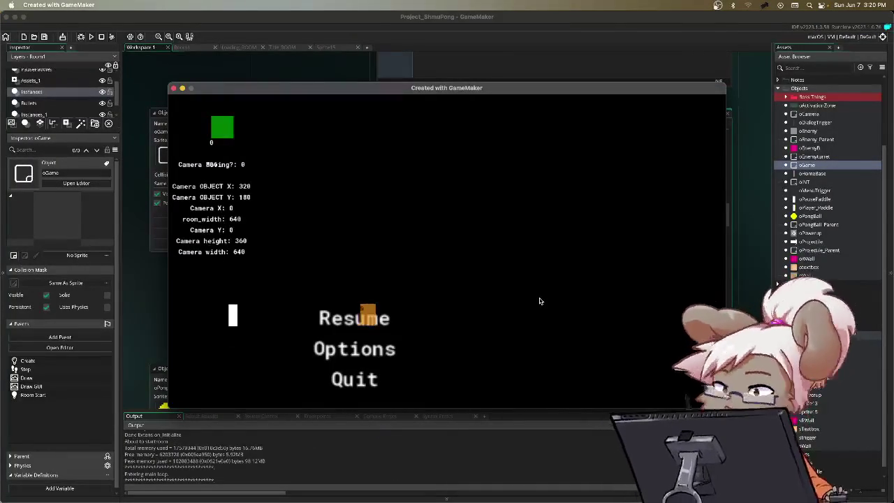
Resume from the pause menu, read the missing oEnemy error at line 144, and close the game.
key("Return")
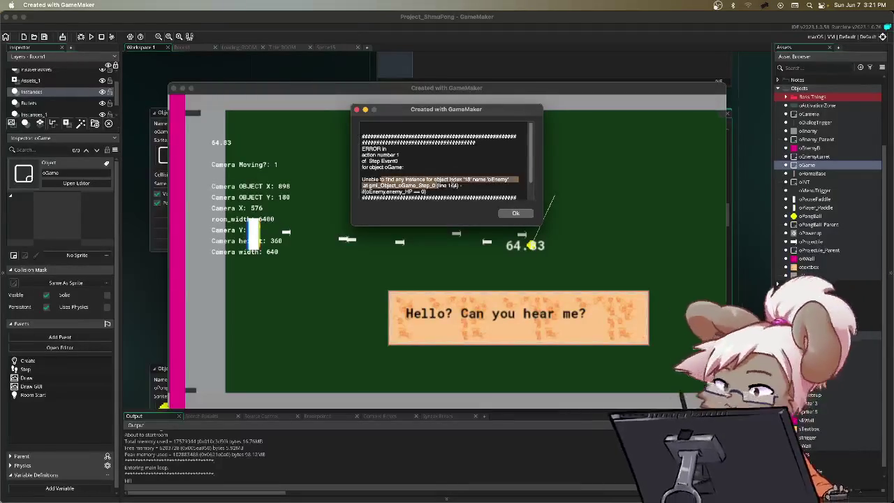
scroll(438, 187, "down", 1)
scroll(438, 187, "down", 2)
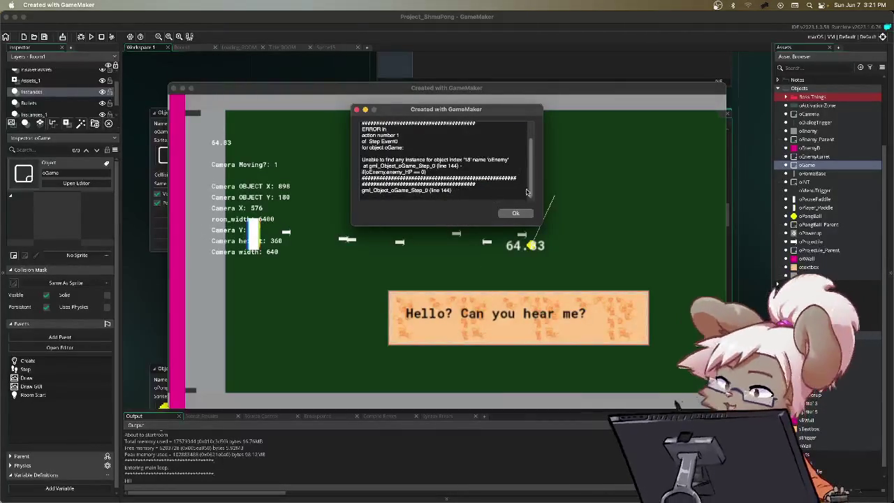
left_click(514, 213)
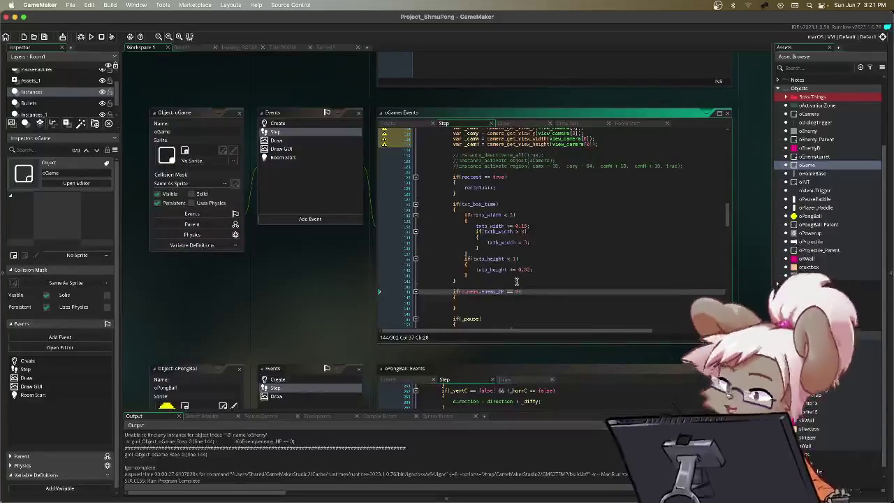
Select the new enemy_HP if lines, then switch to the Room1 room editor.
left_click(453, 303)
left_click_drag(453, 303, 450, 293)
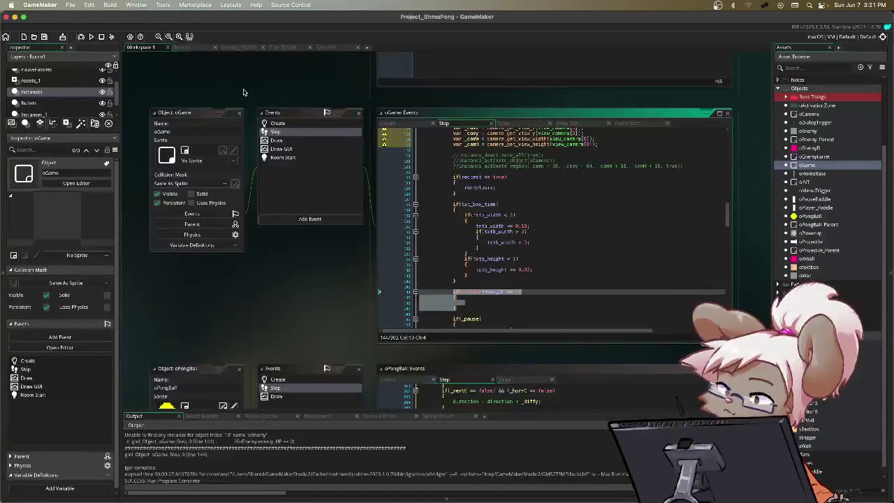
left_click(186, 47)
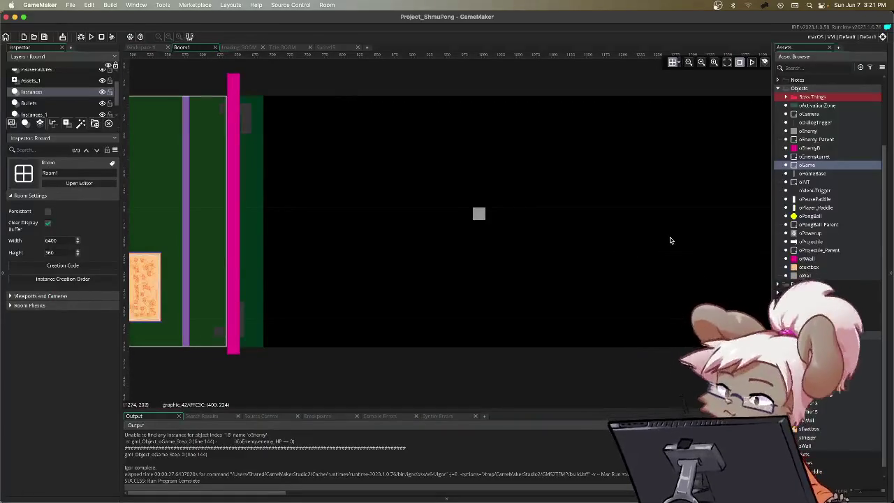
Pan across the Room1 layout and drag an oEnemy instance into the room.
mouse_move(669, 240)
left_mouse_down()
mouse_move(453, 186)
mouse_move(280, 190)
left_mouse_up()
mouse_move(561, 191)
left_mouse_down()
mouse_move(344, 228)
mouse_move(272, 227)
left_mouse_up()
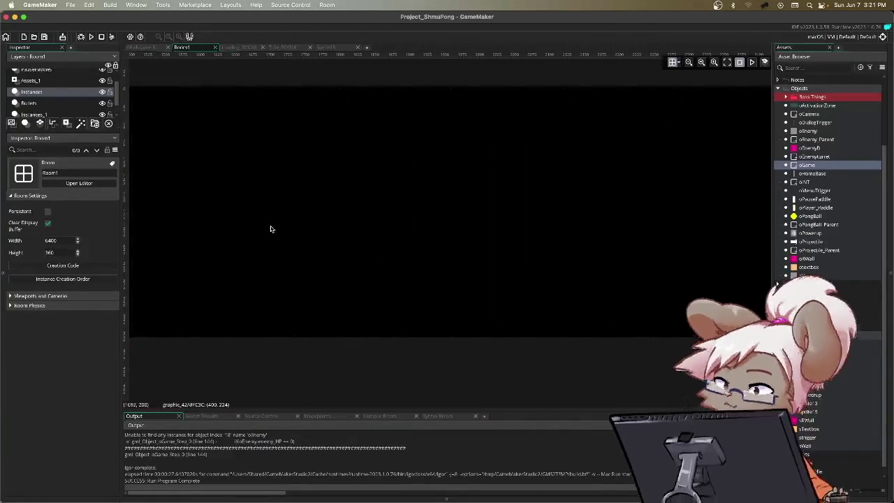
left_click_drag(637, 226, 442, 227)
left_click_drag(567, 214, 308, 213)
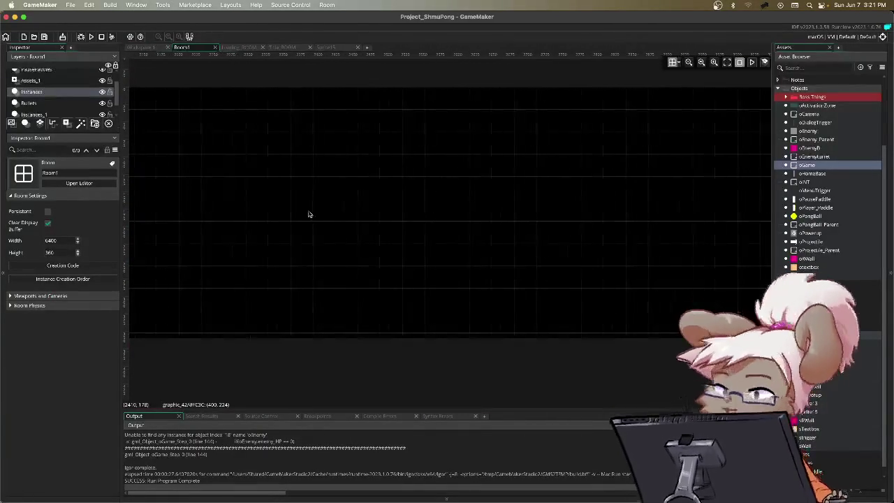
left_click(803, 132)
mouse_move(804, 131)
left_mouse_down()
mouse_move(688, 230)
mouse_move(613, 315)
left_mouse_up()
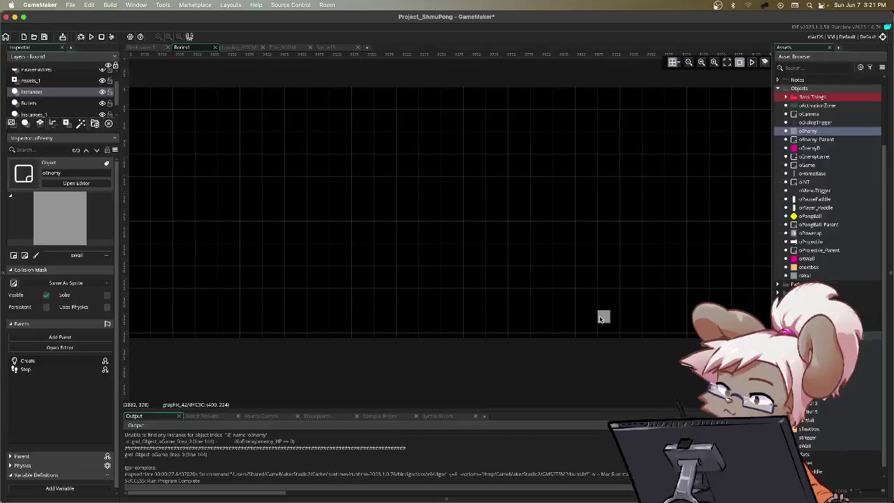
Back in Workspace 1, open oEnemy, oEnemy_Parent's Create code, and the oProjectile object.
left_click(144, 47)
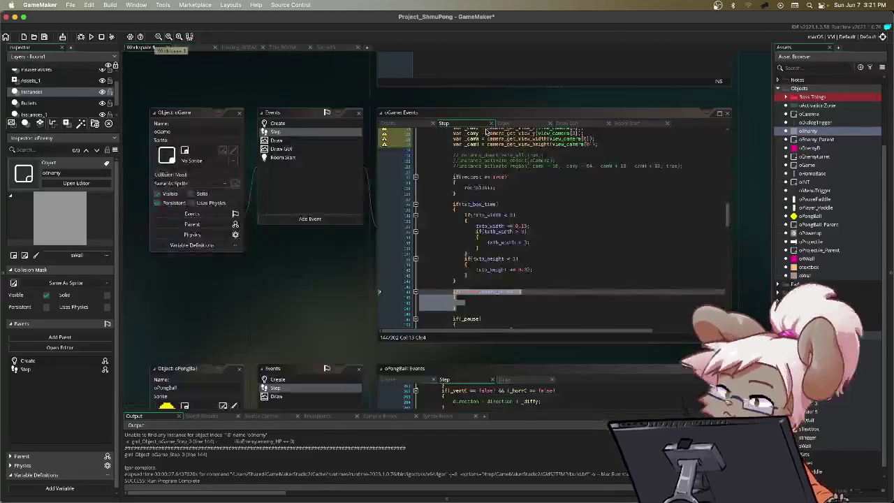
double_click(810, 131)
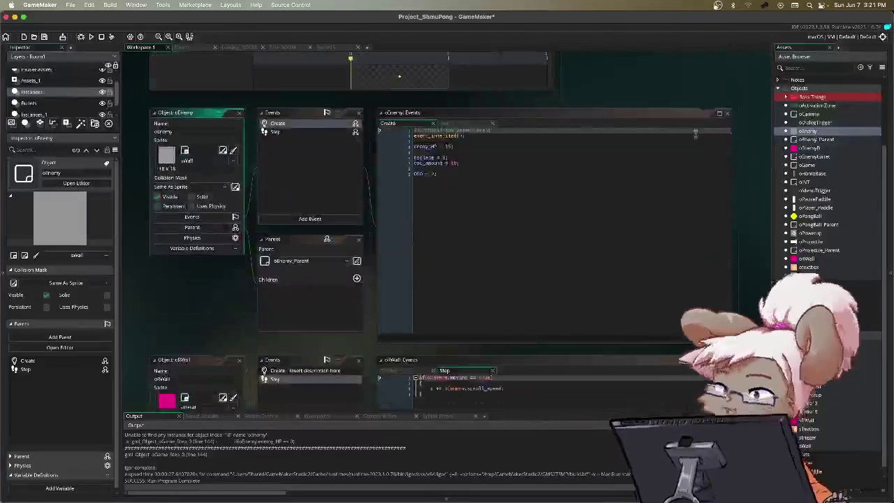
double_click(834, 141)
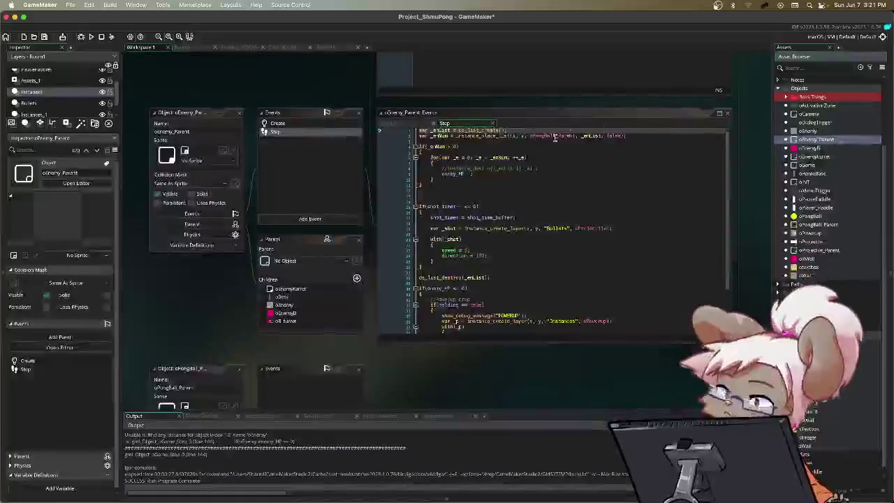
left_click(417, 123)
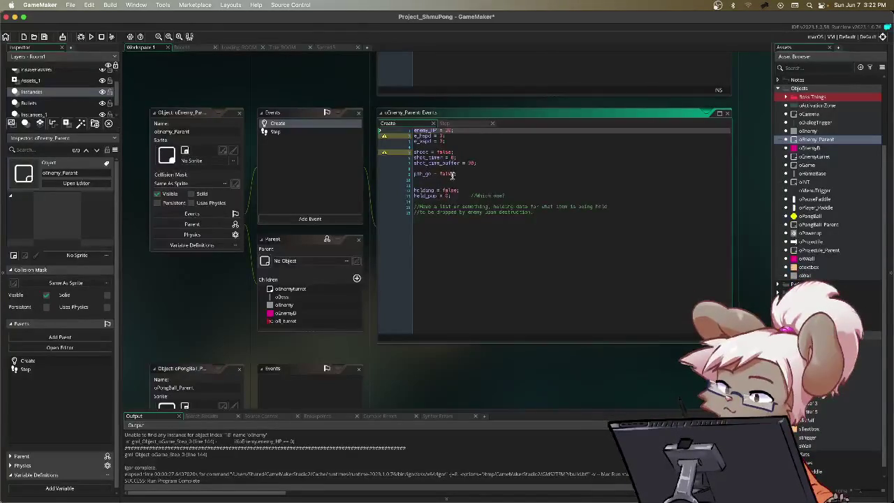
double_click(810, 242)
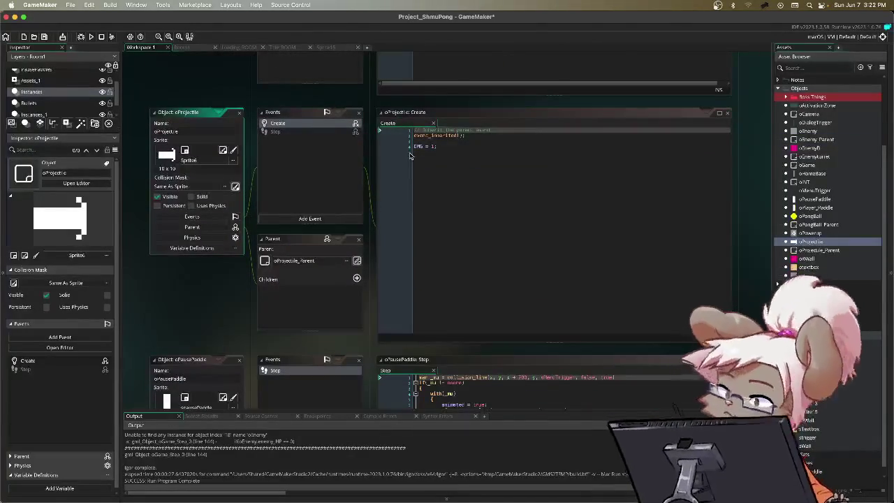
Review oProjectile_Parent's Create and Step code, then reopen oEnemy_Parent.
double_click(836, 251)
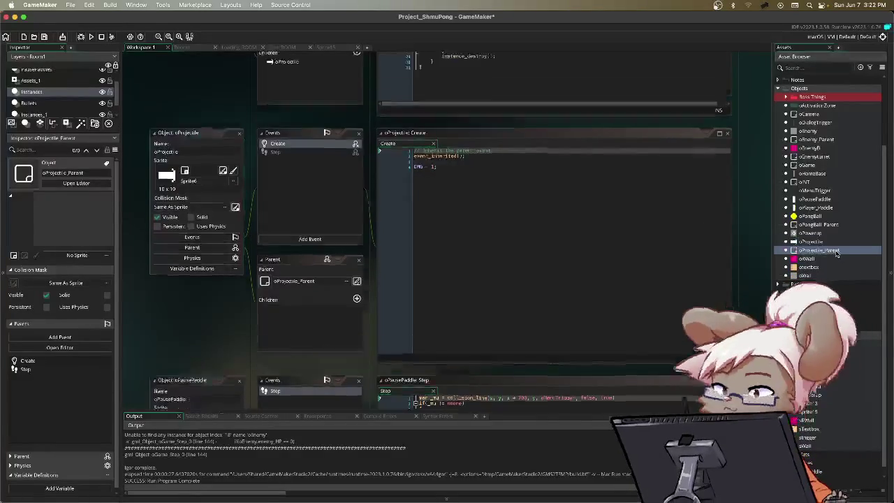
left_click(411, 124)
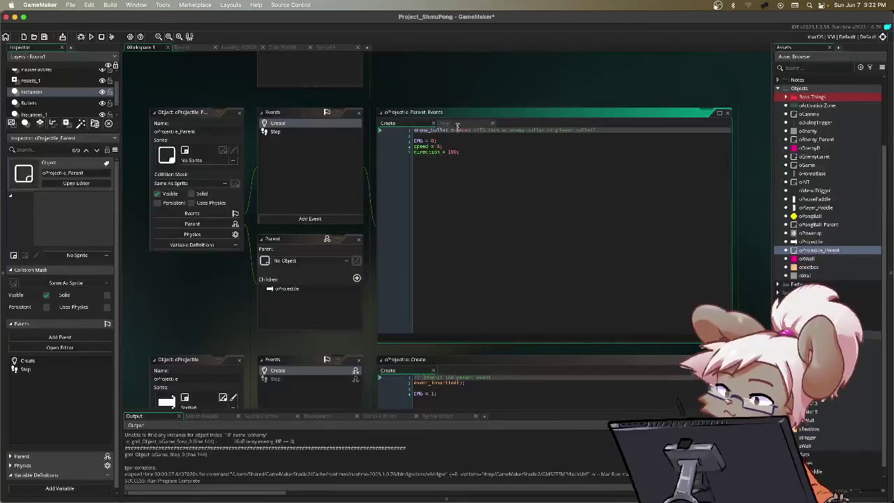
left_click(461, 125)
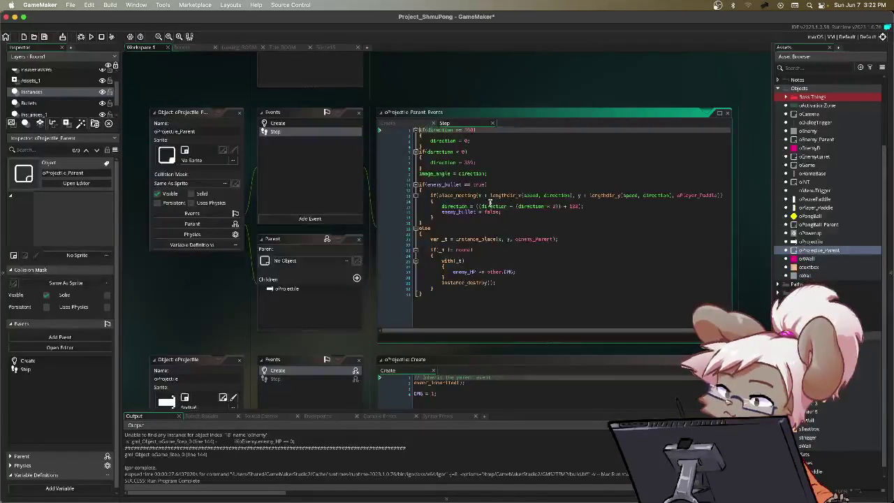
double_click(816, 140)
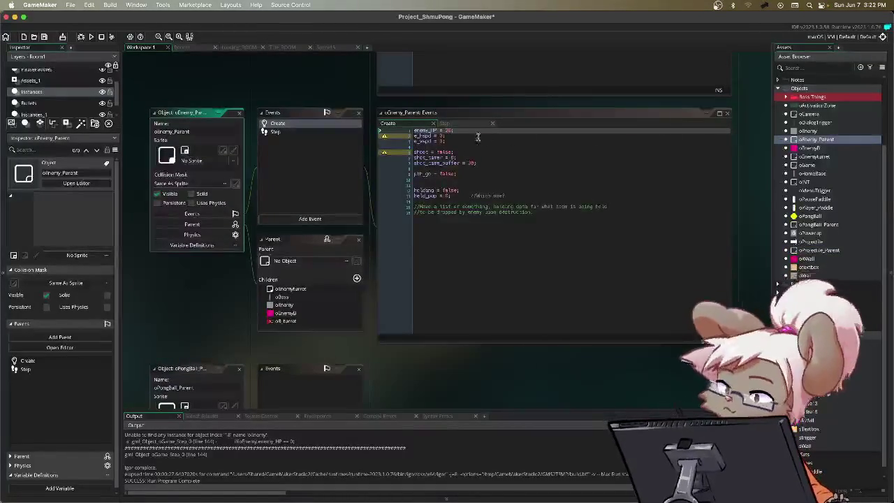
Read oEnemy_Parent's Step code around the fired-shot speed setting, then reopen oEnemy.
left_click(445, 124)
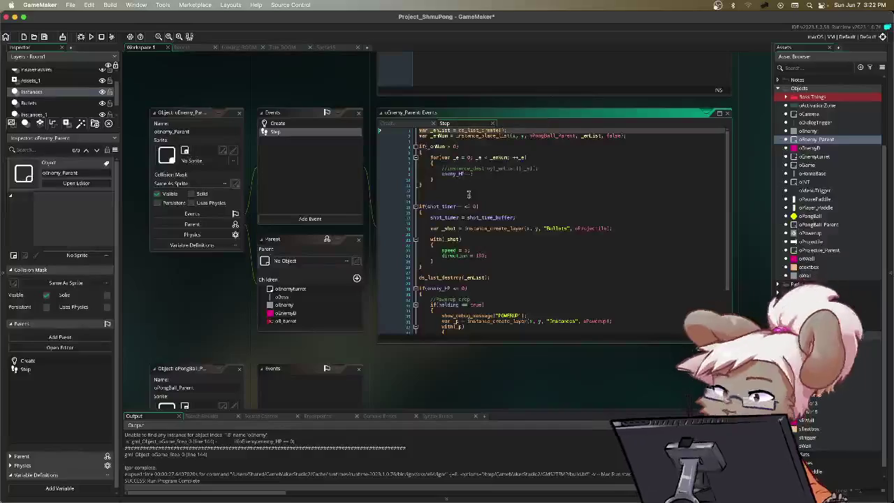
double_click(453, 250)
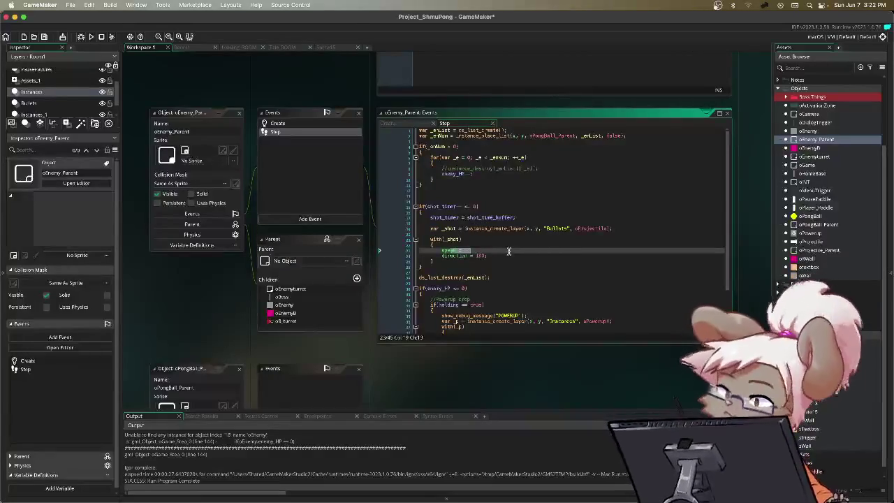
scroll(511, 244, "down", 3)
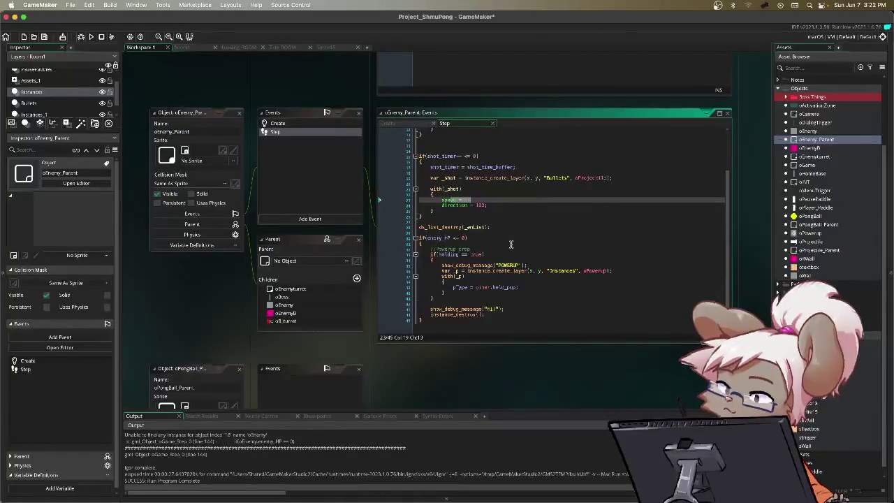
scroll(511, 244, "up", 2)
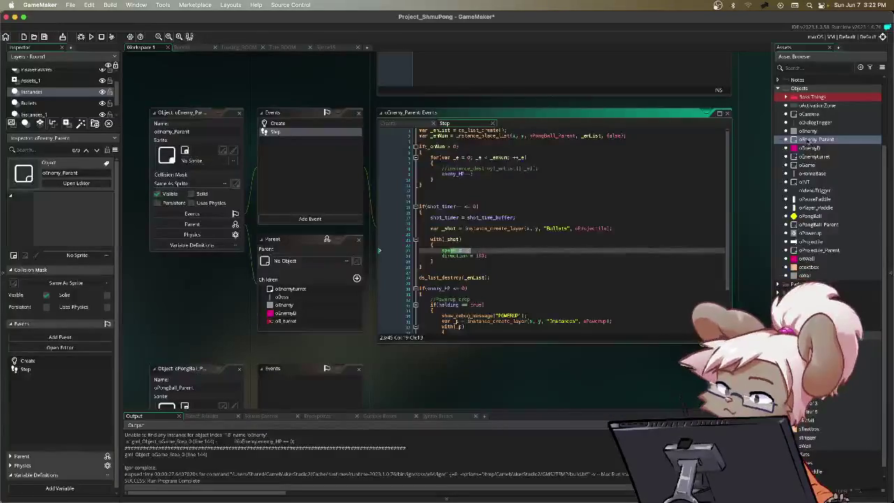
double_click(809, 131)
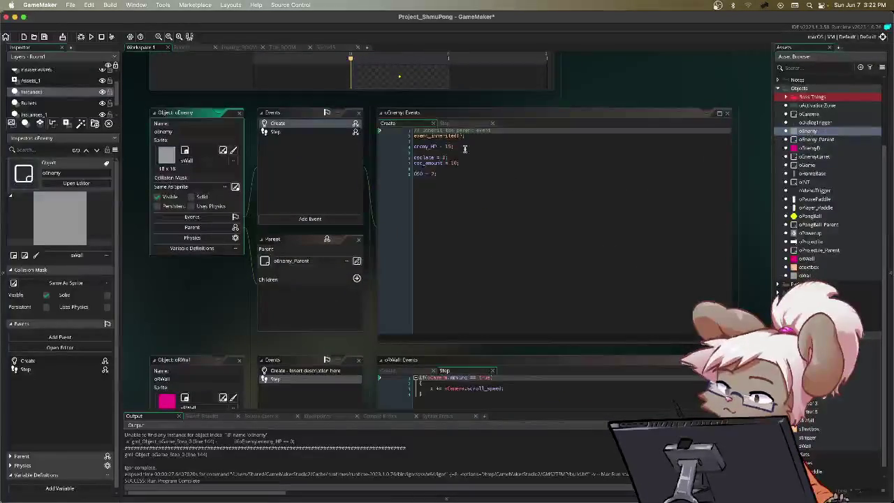
Review oEnemy's Step event code, then save and run the game.
left_click(447, 124)
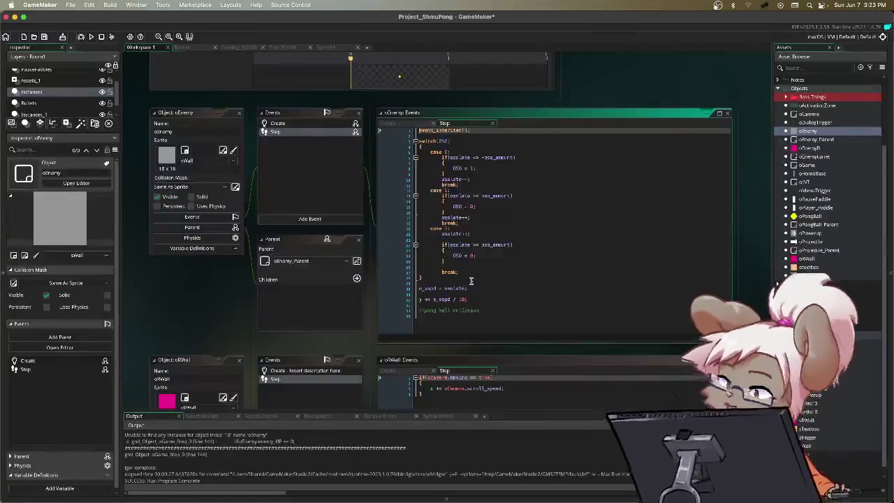
key("cmd+s")
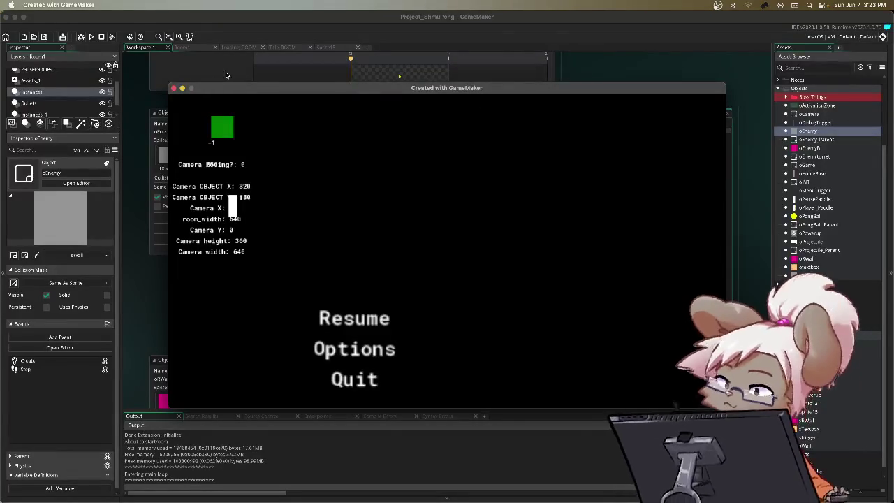
Close the running game's test window.
left_click(193, 50)
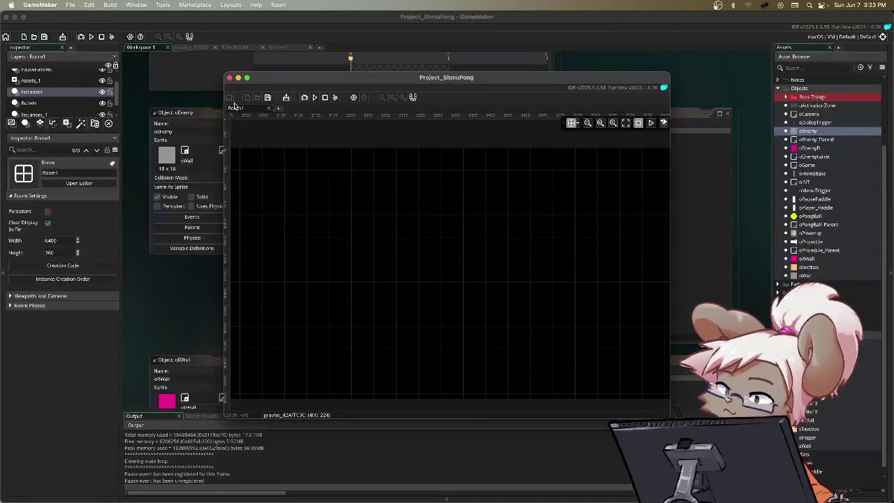
scroll(559, 200, "down", 5)
scroll(359, 167, "up", 2)
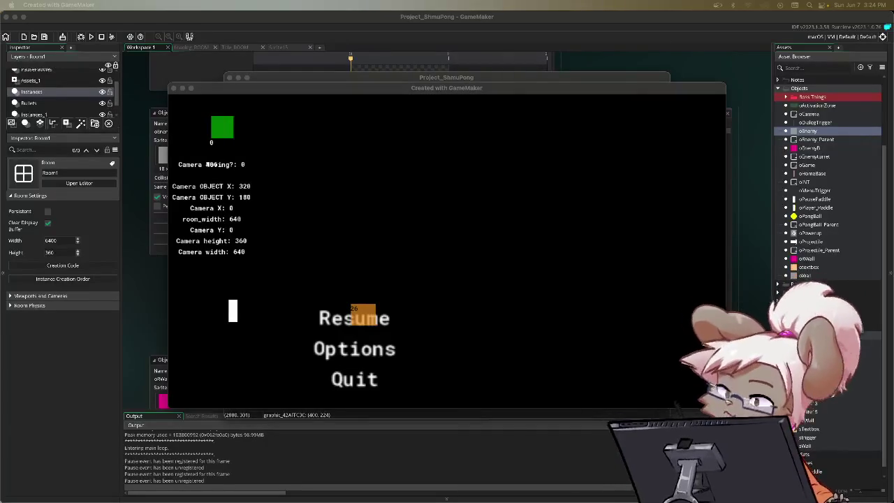
In the rerun game, resume, pause again, choose Quit, then close the floating room editor.
left_click(652, 304)
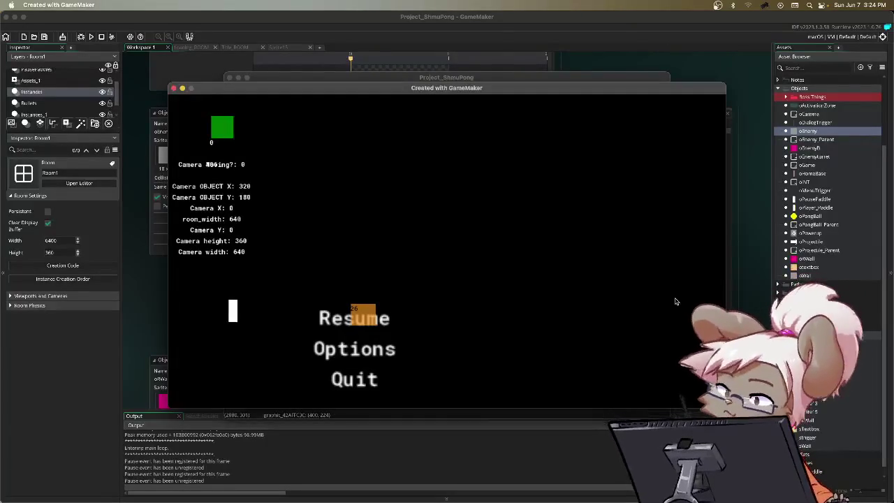
key("Escape")
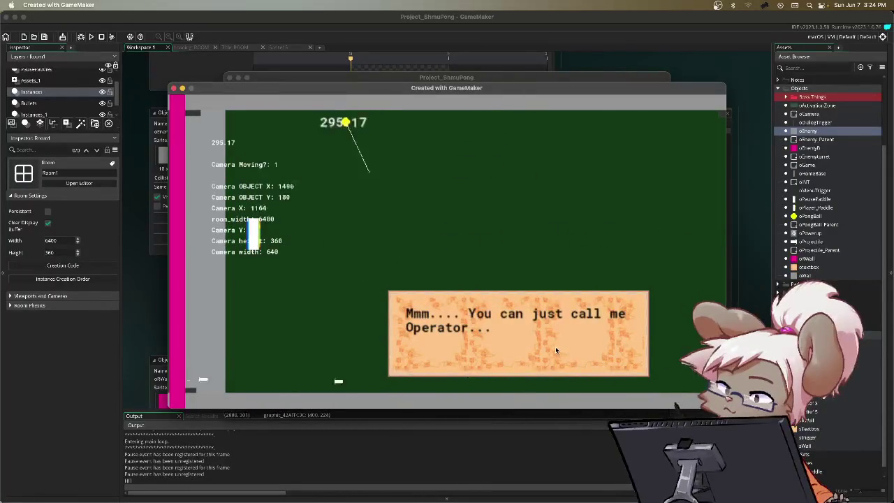
key("Escape")
key("Down")
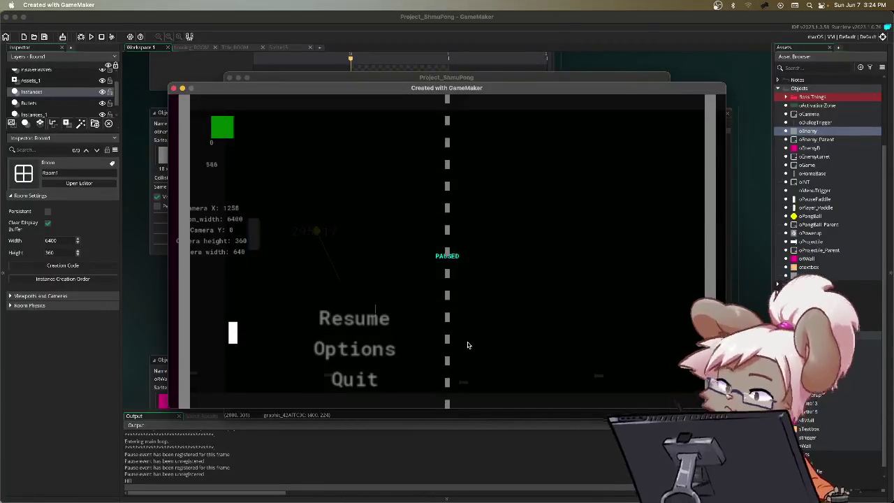
key("Up")
key("Return")
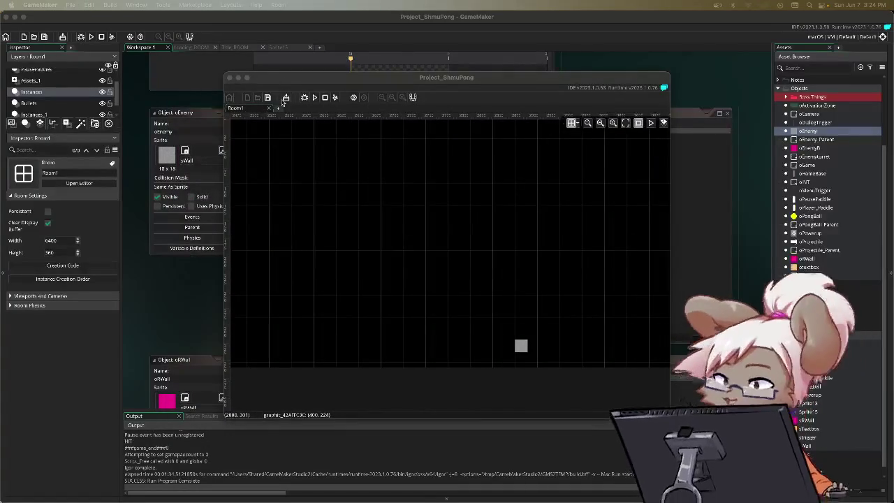
left_click(230, 78)
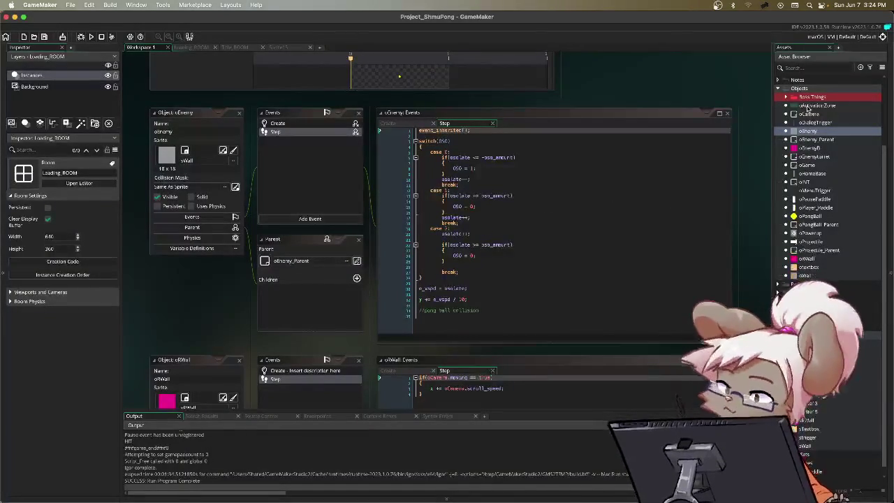
Review oActivationZone's Step and Create code and oCamera's Step code.
left_click(810, 106)
double_click(811, 107)
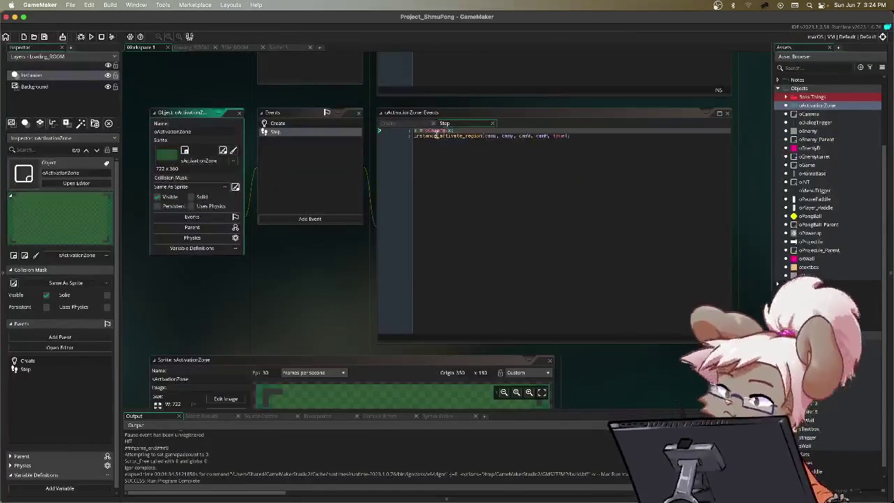
left_click_drag(415, 136, 619, 136)
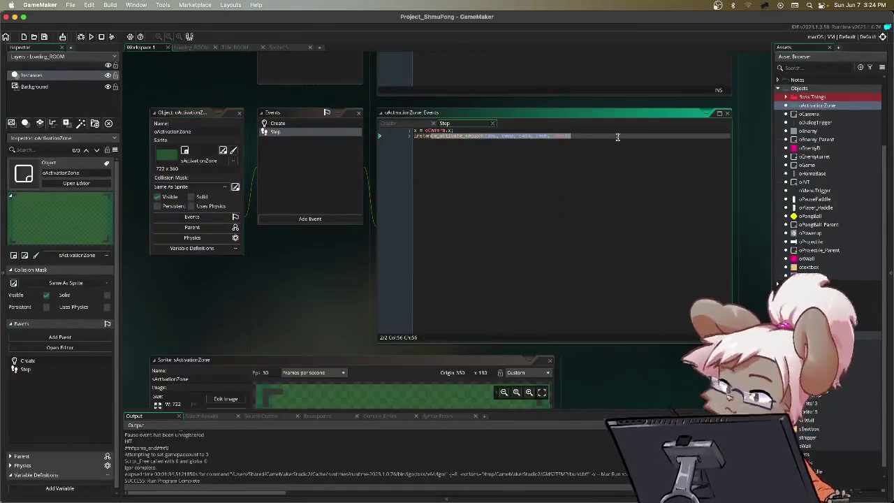
left_click(391, 123)
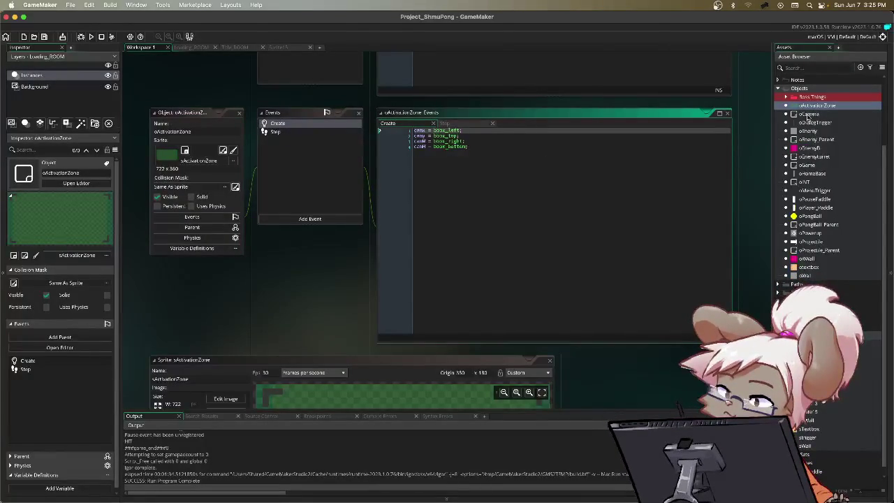
left_click(808, 115)
double_click(809, 115)
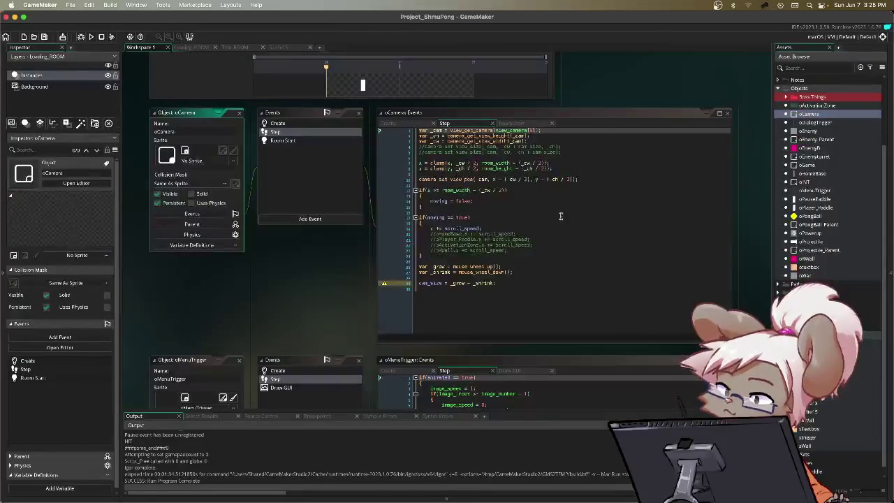
left_click(816, 132)
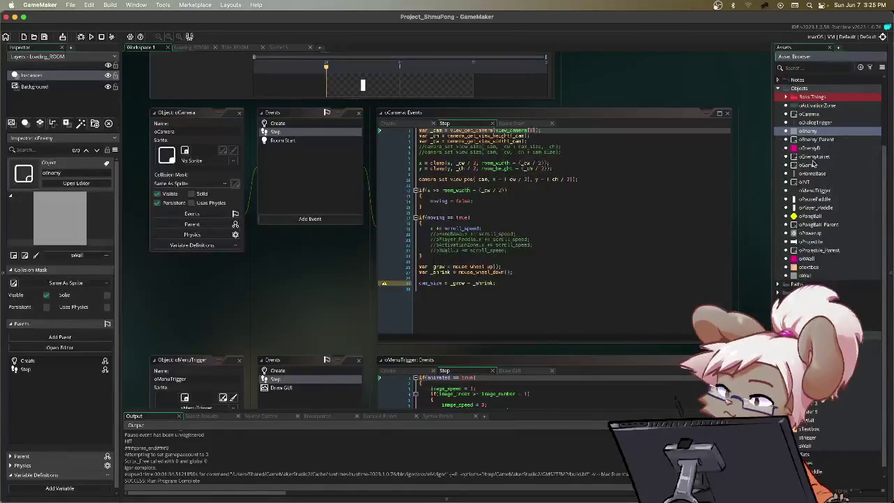
Uncomment lines 119–121 (instance_deactivate_all, instance_activate_object, instance_activate_region) in oGame Step and run with F5.
double_click(813, 165)
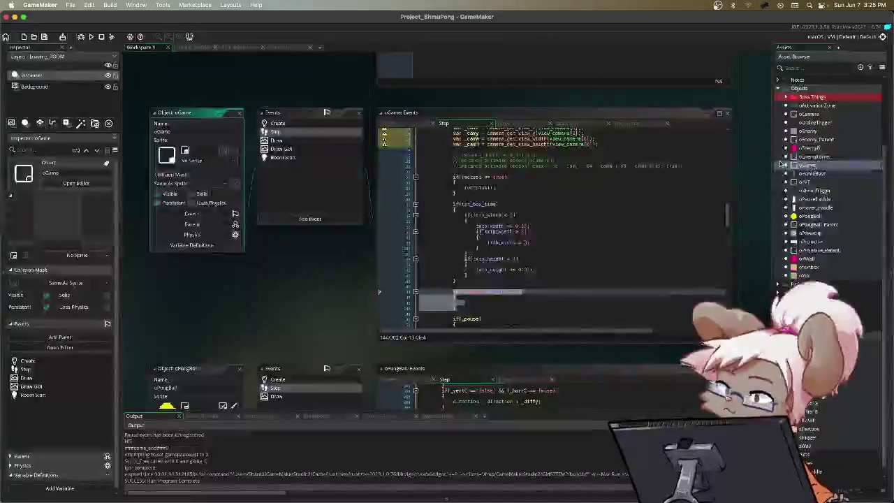
scroll(623, 179, "up", 5)
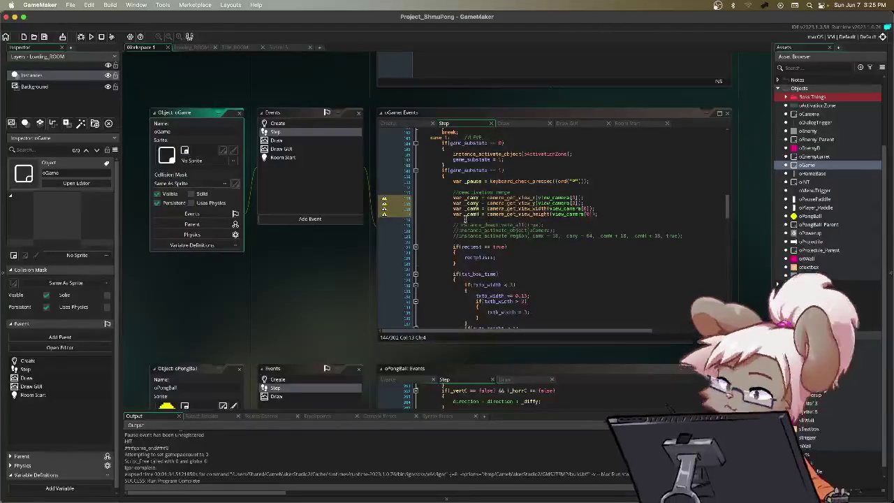
left_click_drag(420, 225, 684, 239)
left_click(684, 236)
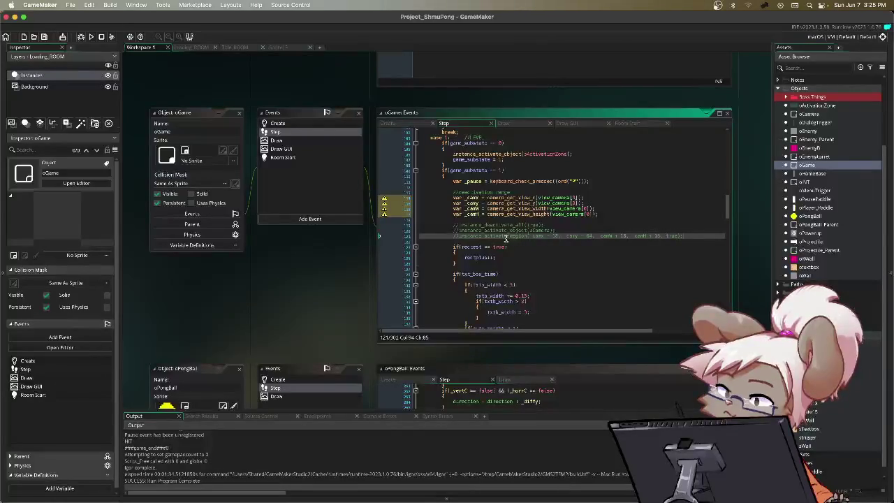
left_click(458, 225)
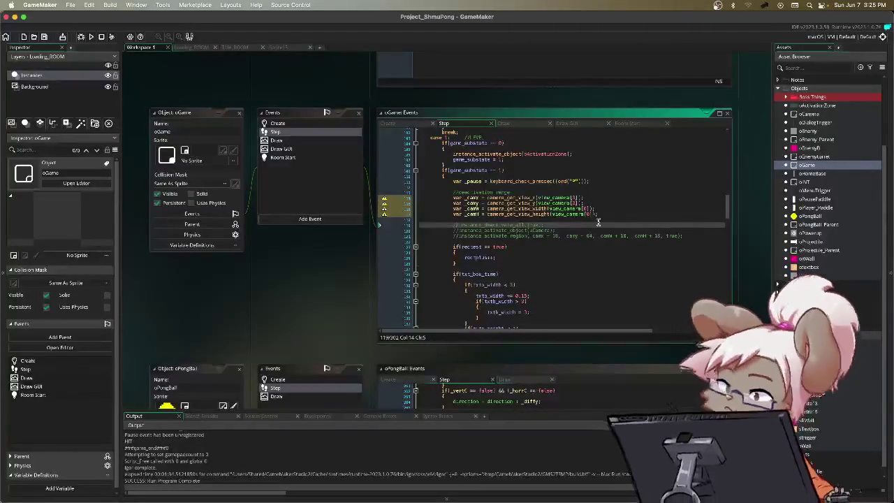
key("BackSpace")
key("BackSpace")
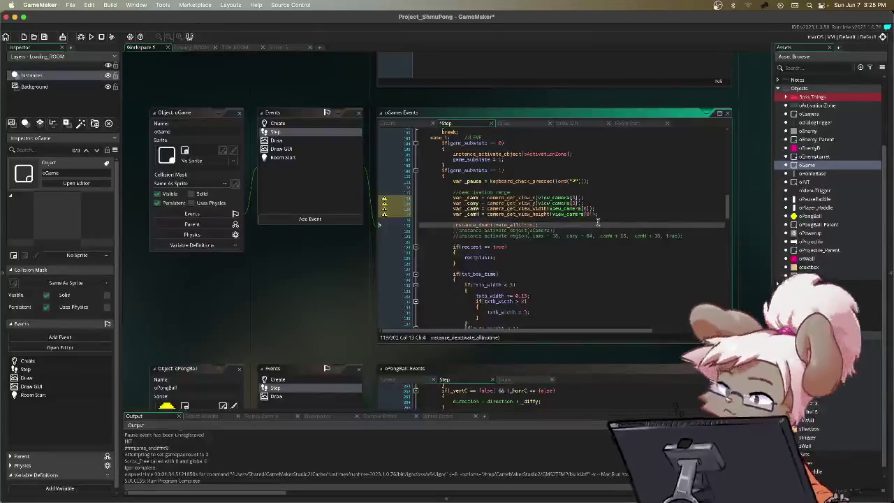
key("Down")
key("Delete")
key("Delete")
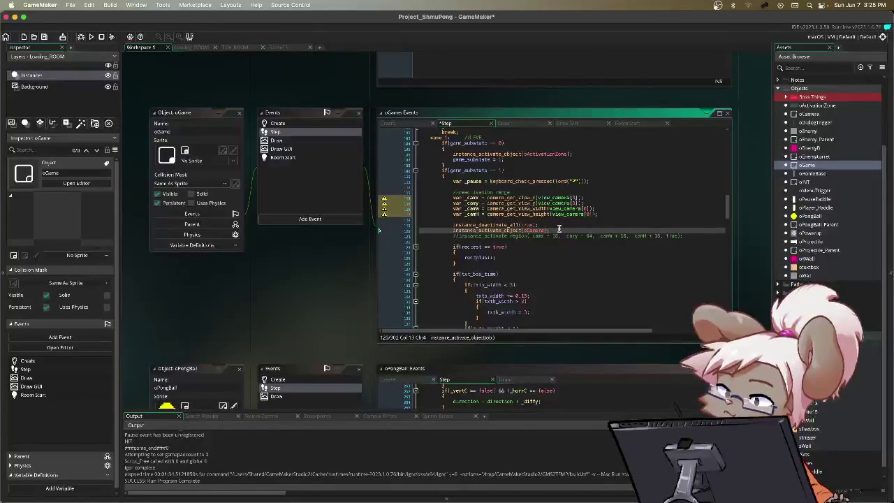
key("Down")
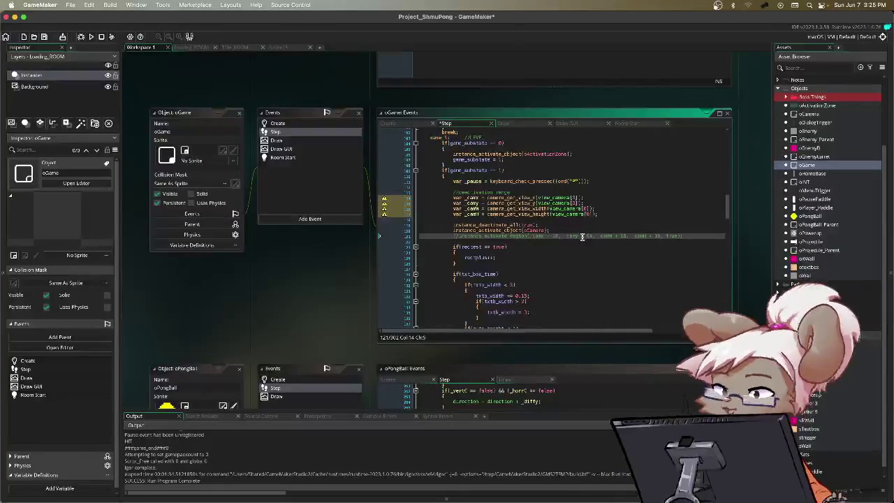
key("BackSpace")
key("Delete")
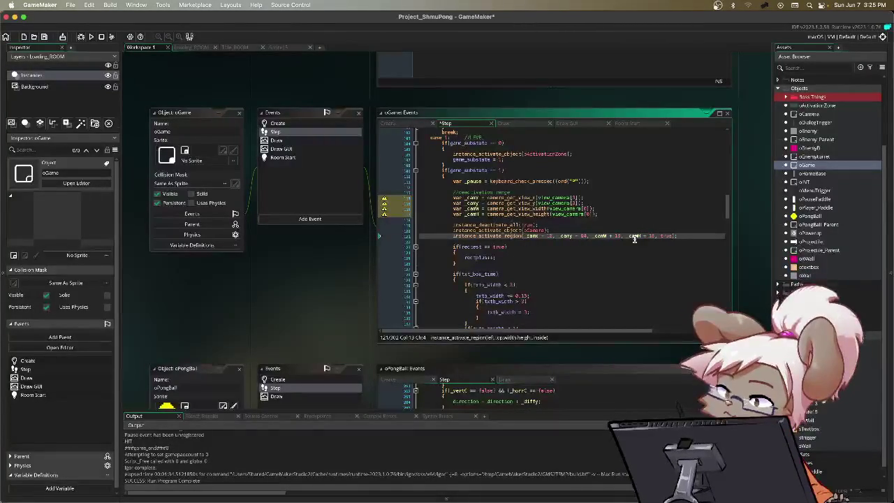
key("F5")
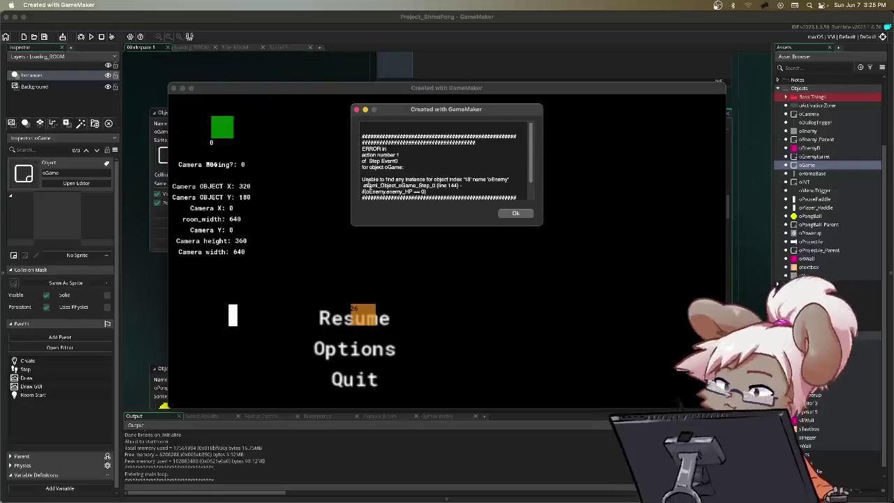
Dismiss the oEnemy error, delete the if(enemy.enemy_HP == 0) block in oGame Step, and rerun.
left_click(517, 213)
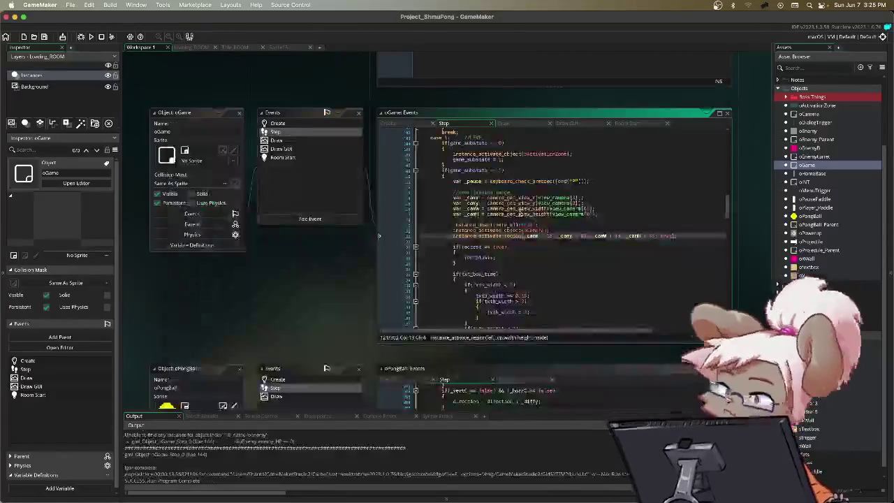
scroll(543, 223, "down", 5)
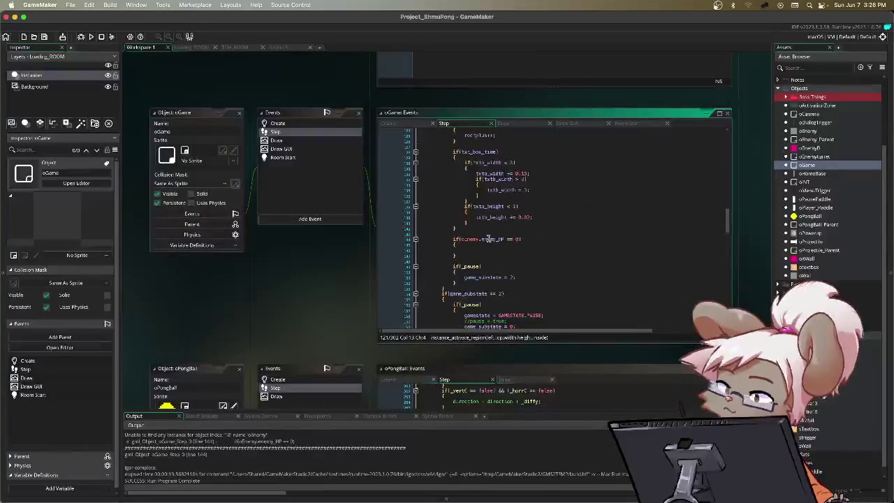
left_click_drag(469, 257, 450, 241)
key("BackSpace")
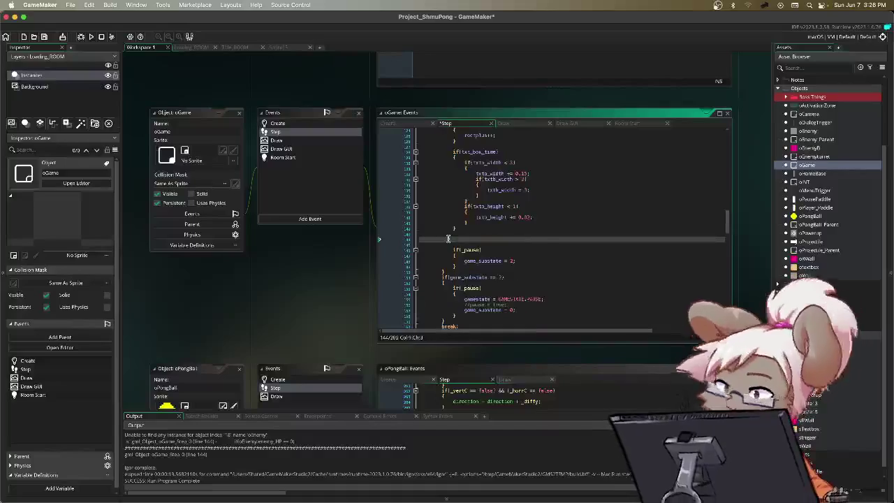
key("BackSpace")
key("F5")
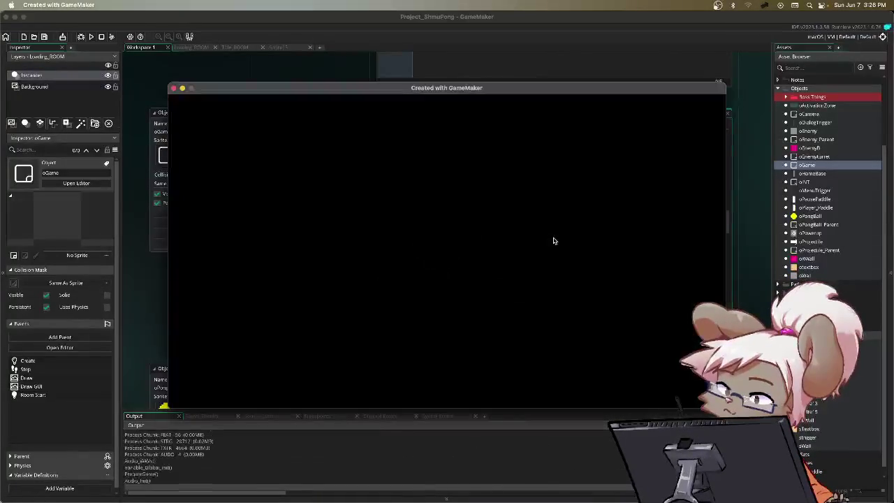
Resume play into the green debug room, then pause and choose Quit.
key("Return")
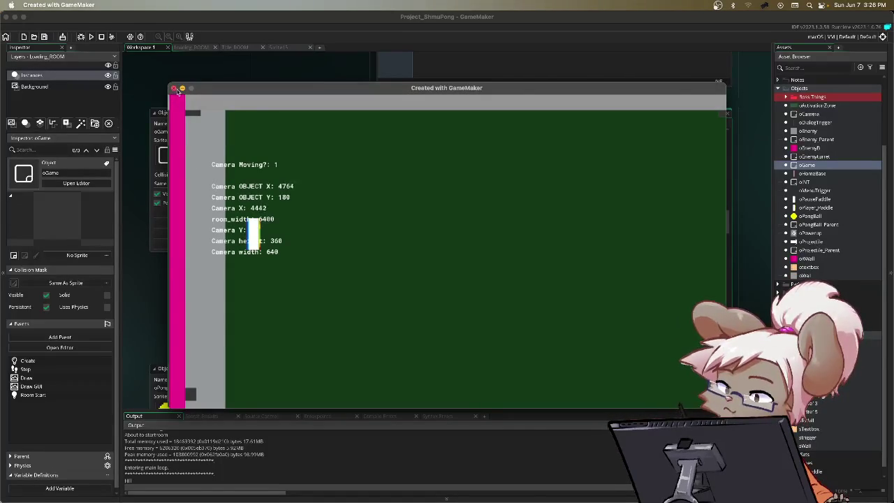
key("Escape")
key("Down")
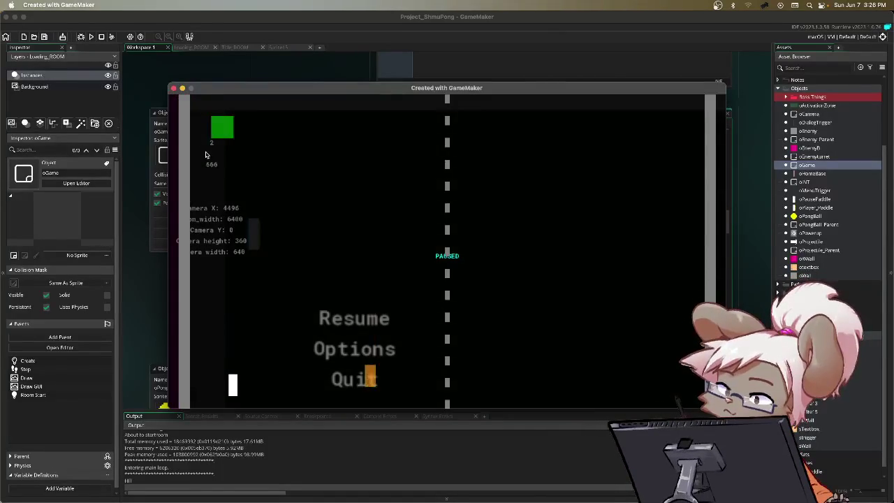
key("Return")
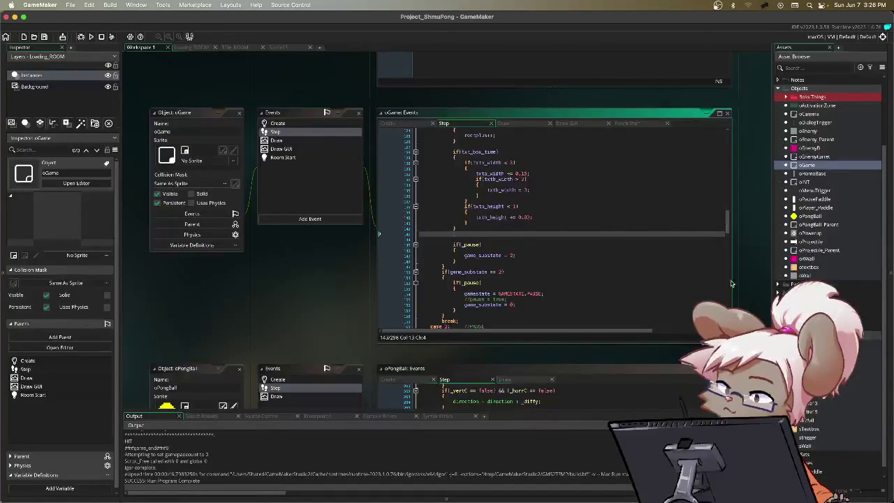
Expand the Rooms folder and open Room1 in the room editor.
scroll(624, 236, "up", 5)
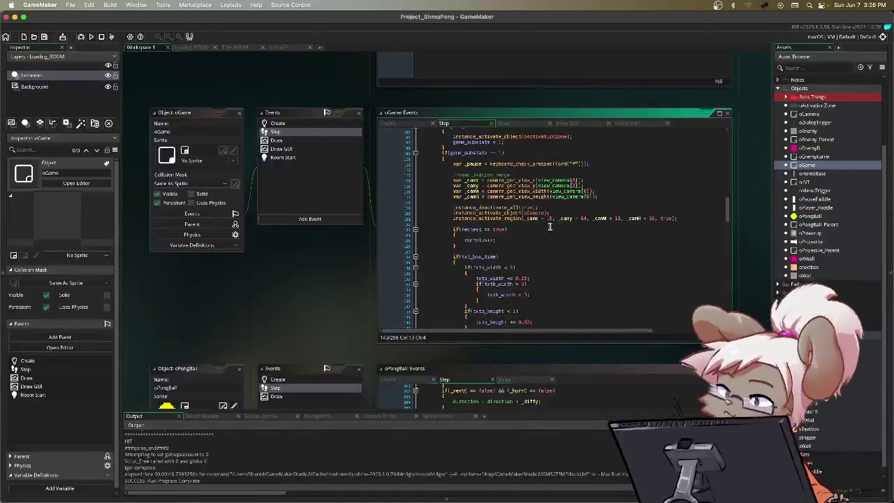
left_click(504, 218)
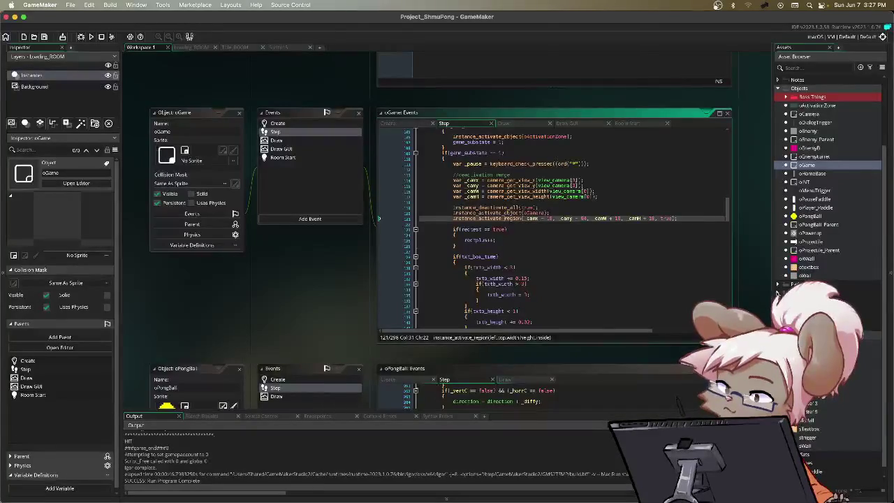
left_click(778, 293)
double_click(866, 309)
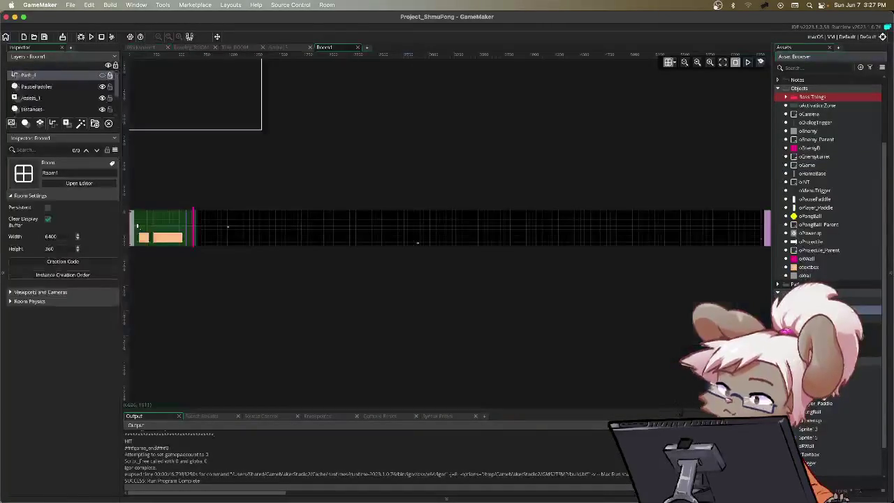
Zoom into Room1, dismiss the locked-layer warnings, and select the Instances layer.
left_click(710, 63)
left_click(711, 63)
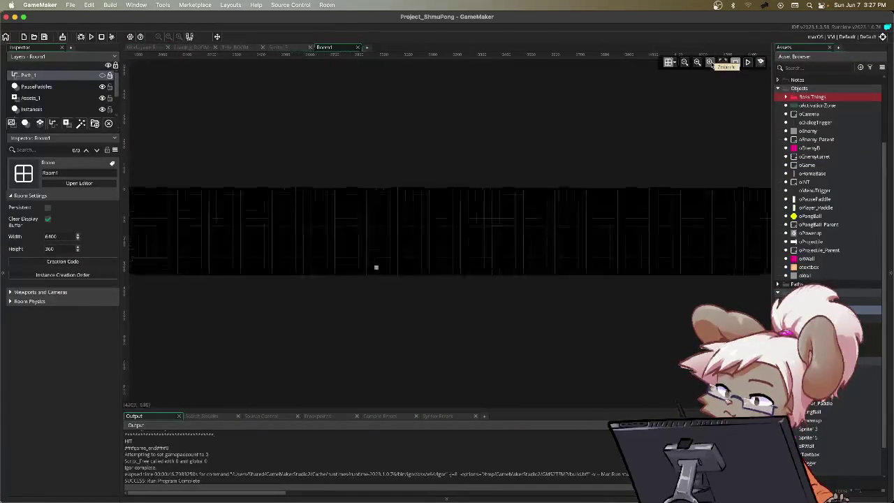
left_click(768, 151)
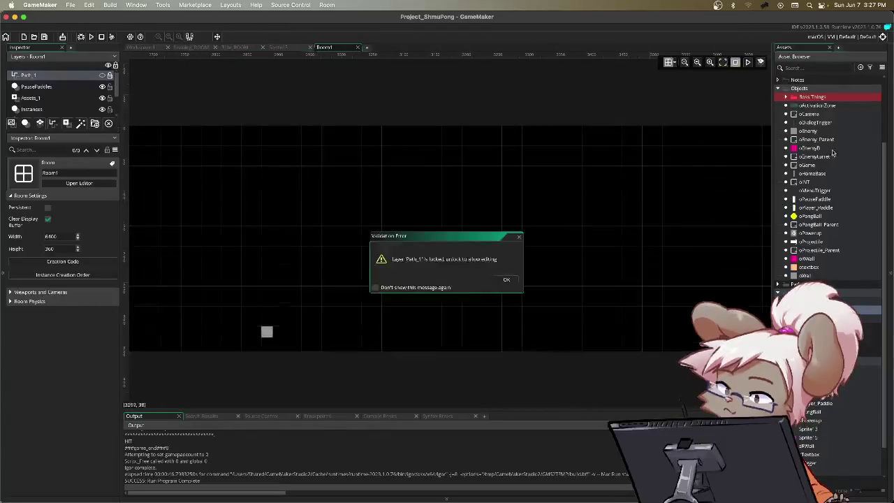
left_click(507, 280)
left_click(665, 191)
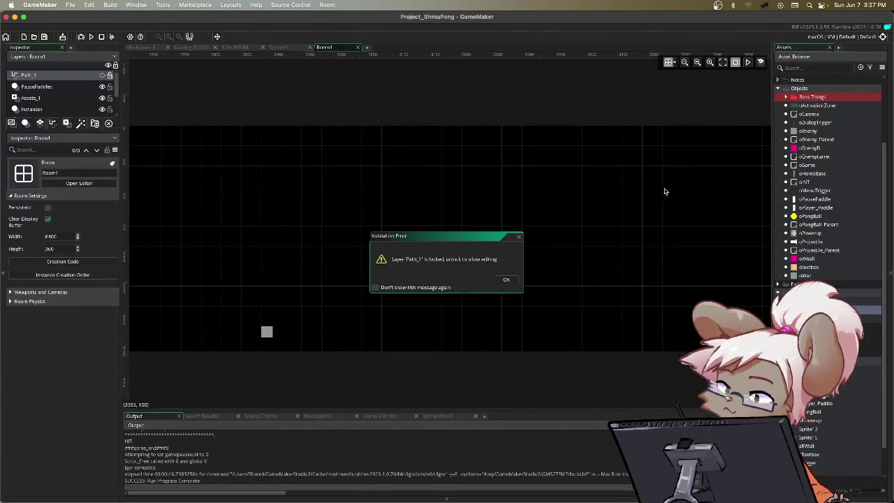
left_click(506, 279)
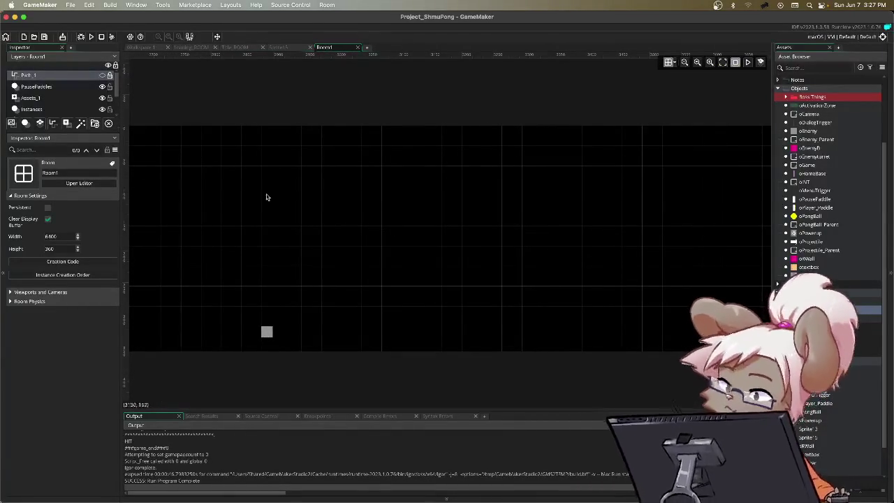
left_click(46, 110)
Drag the grey oEnemy instance right to X 1344 and run the game.
scroll(497, 182, "up", 3)
scroll(353, 168, "left", 5)
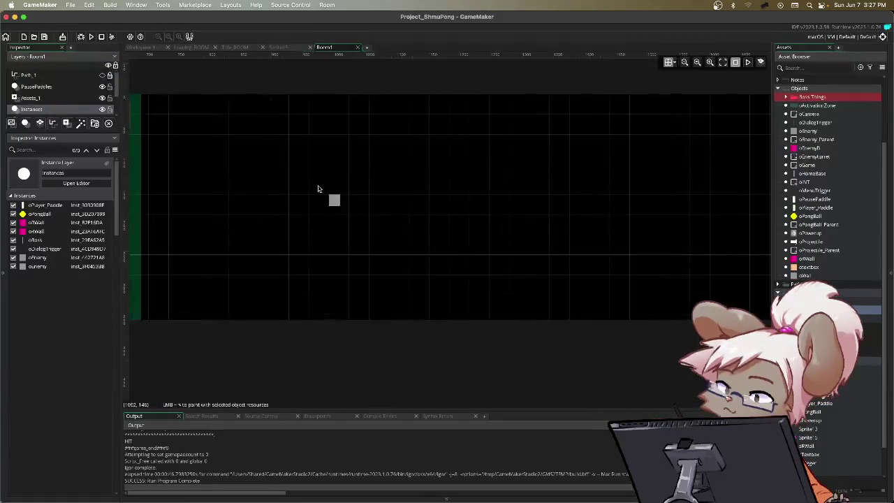
scroll(299, 204, "left", 5)
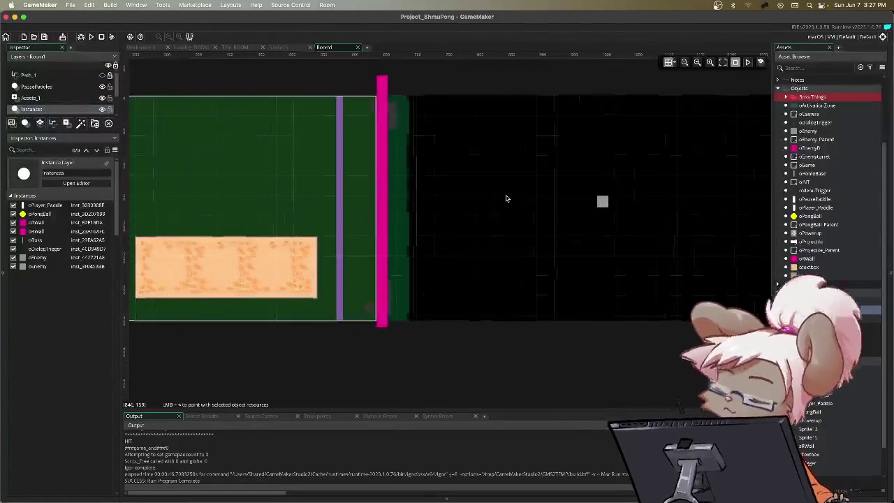
left_click(605, 203)
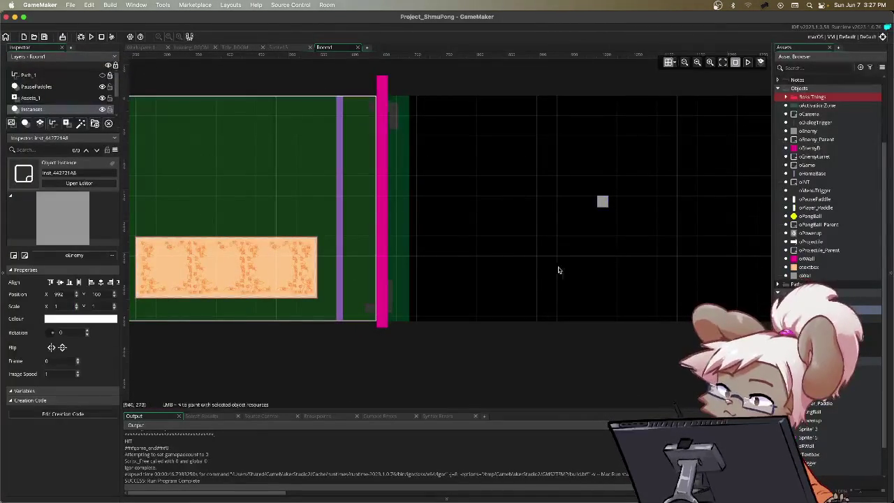
scroll(598, 238, "right", 5)
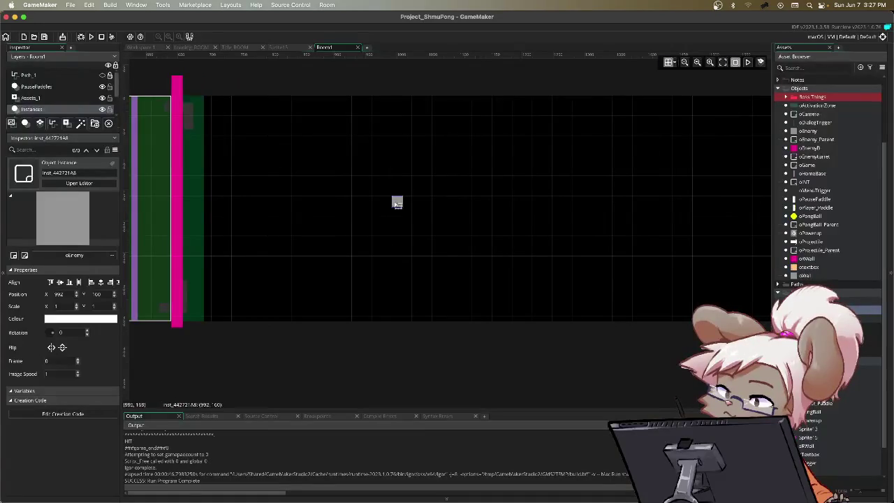
left_click_drag(401, 204, 625, 208)
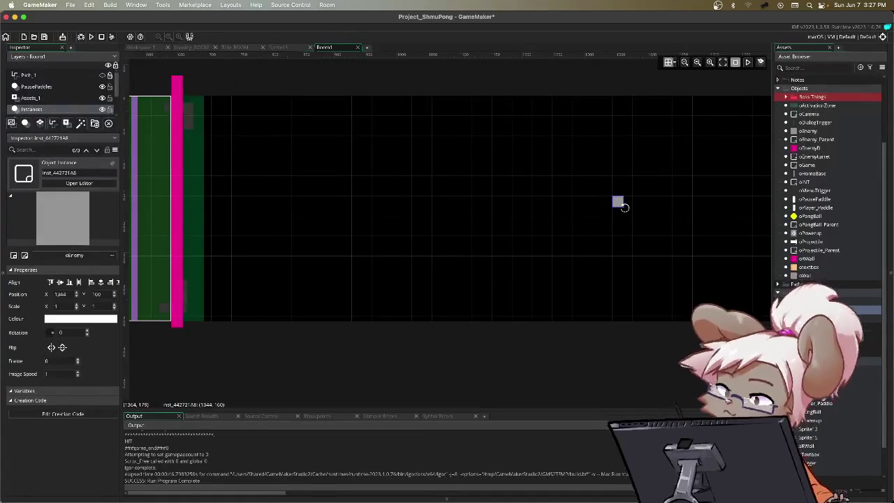
key("F5")
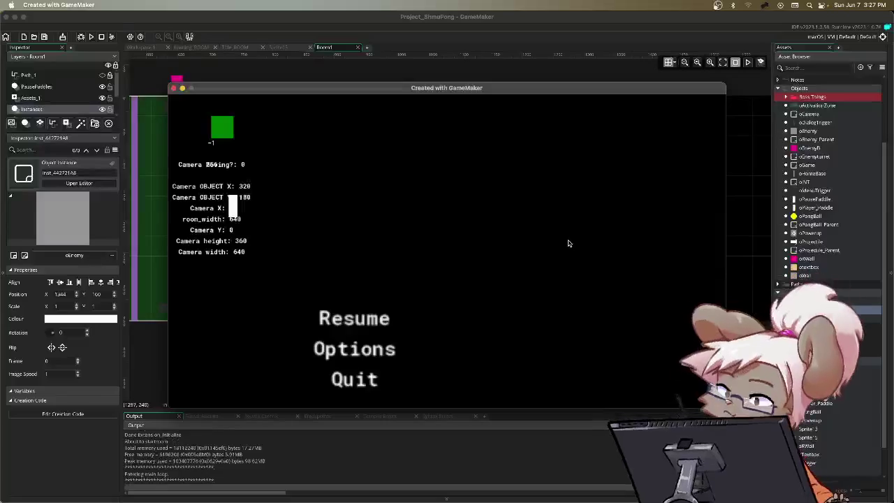
Play the level flying right, open Options from pause, then dismiss the oPlayer_Paddle crash error.
key("Down")
key("space")
key("Right")
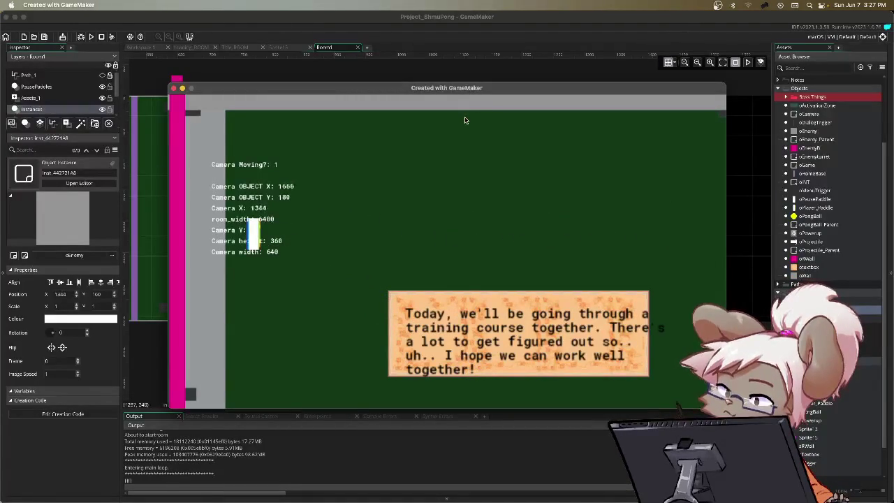
key("Escape")
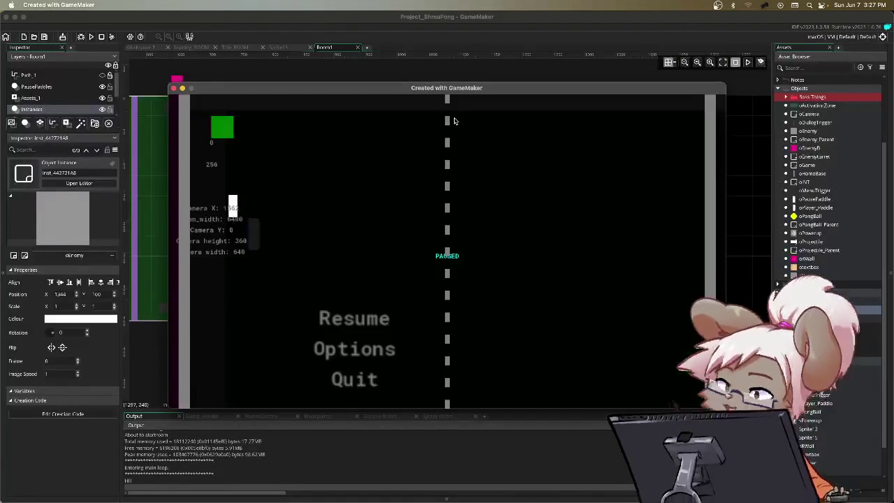
key("Down")
key("space")
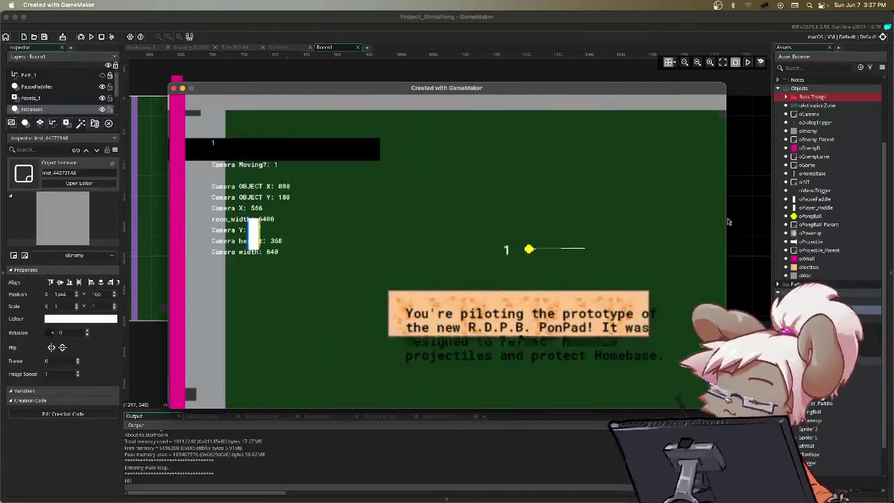
key("space")
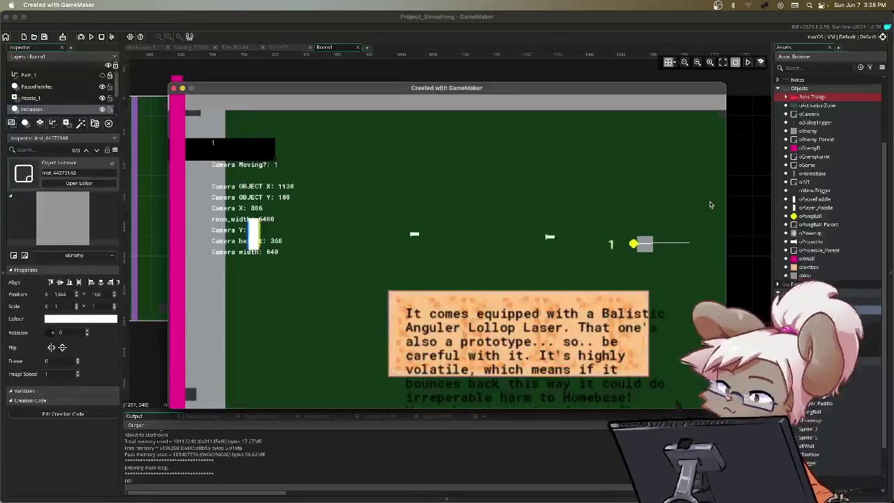
key("space")
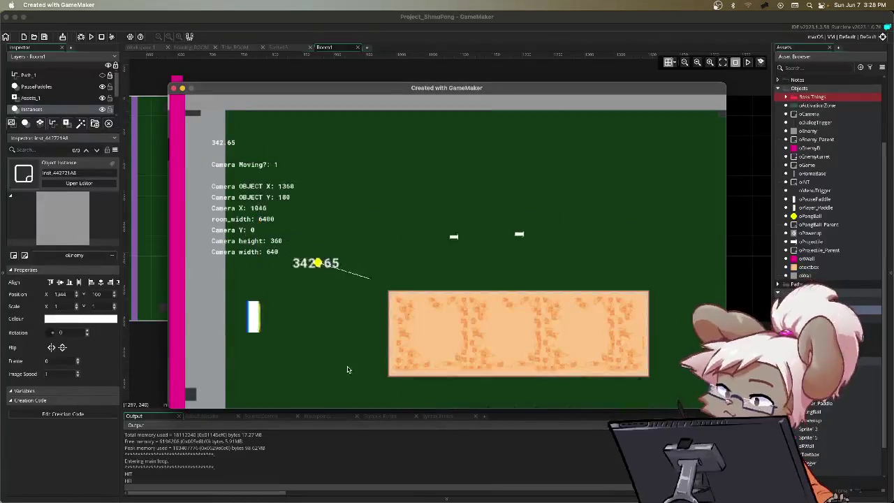
left_click(512, 215)
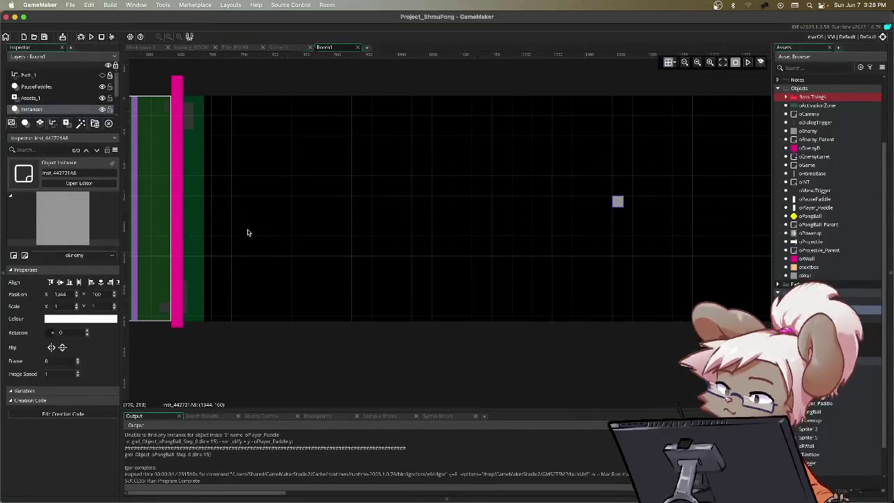
Pan the Room1 view, then resume the rerun game, pause it, and quit.
mouse_move(224, 251)
left_mouse_down()
mouse_move(621, 259)
mouse_move(717, 280)
mouse_move(658, 265)
left_mouse_up()
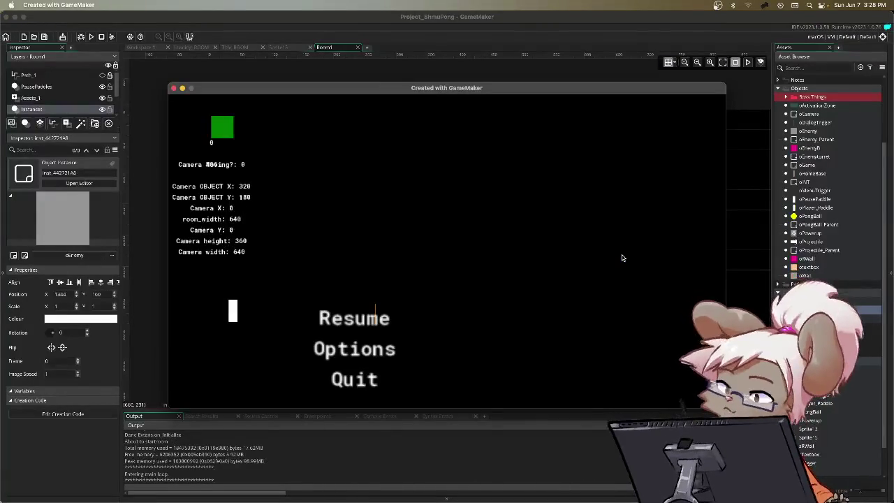
key("Return")
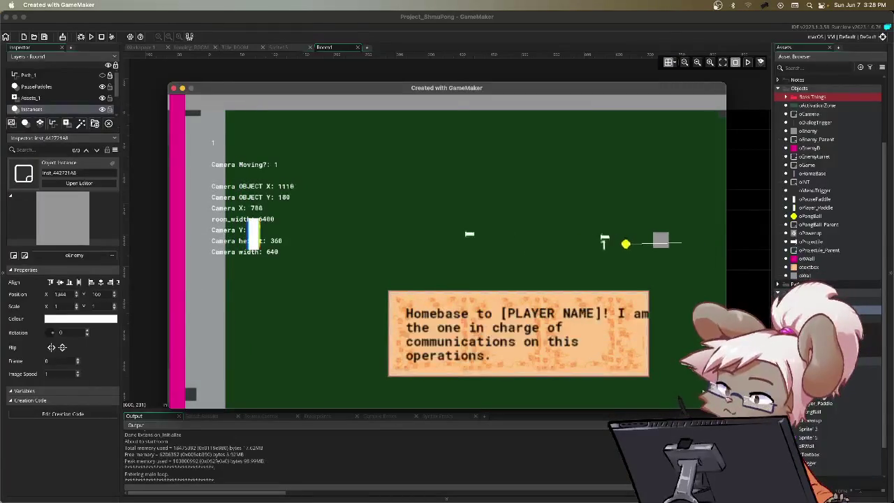
key("Escape")
key("Down")
key("Down")
key("Down")
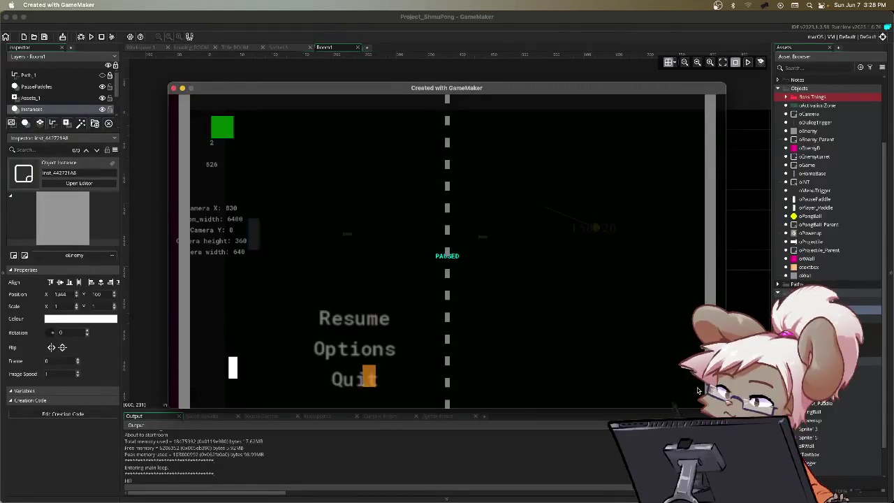
key("Return")
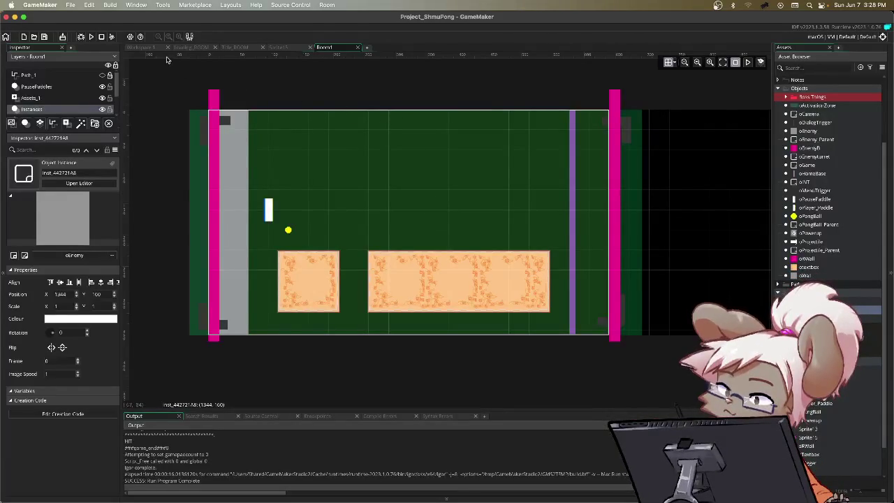
Move the Room1 tab to second position and switch to Workspace 1 with oGame's code.
left_click_drag(313, 47, 196, 49)
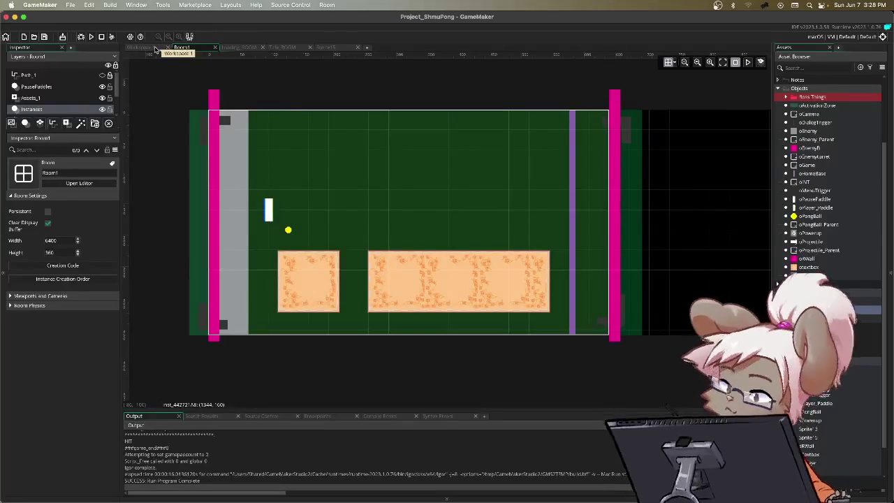
left_click(155, 47)
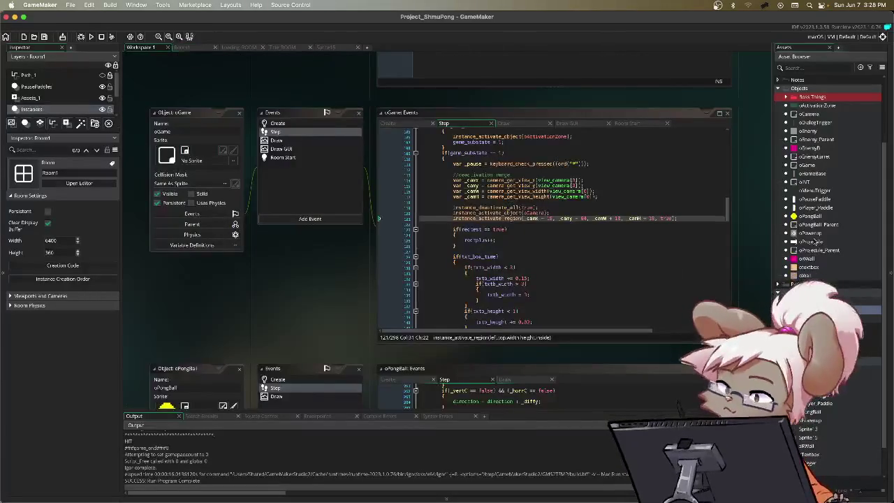
Inspect oPongBall and oPongBall_Parent, then locate the instance_activate_region call on line 121 of oGame's Step.
left_click(815, 217)
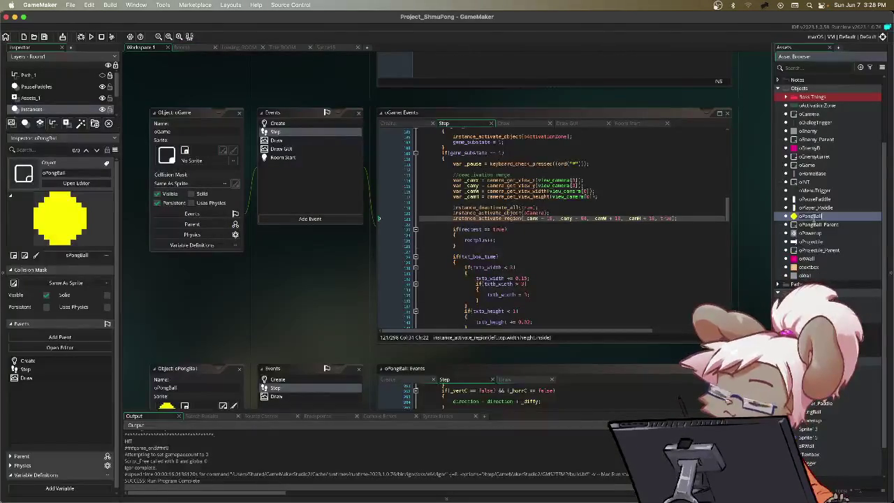
left_click(804, 226)
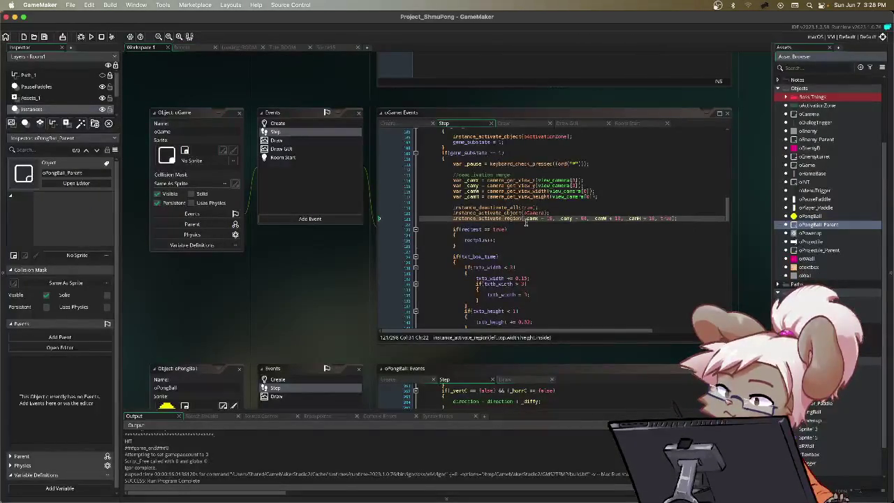
left_click(545, 218)
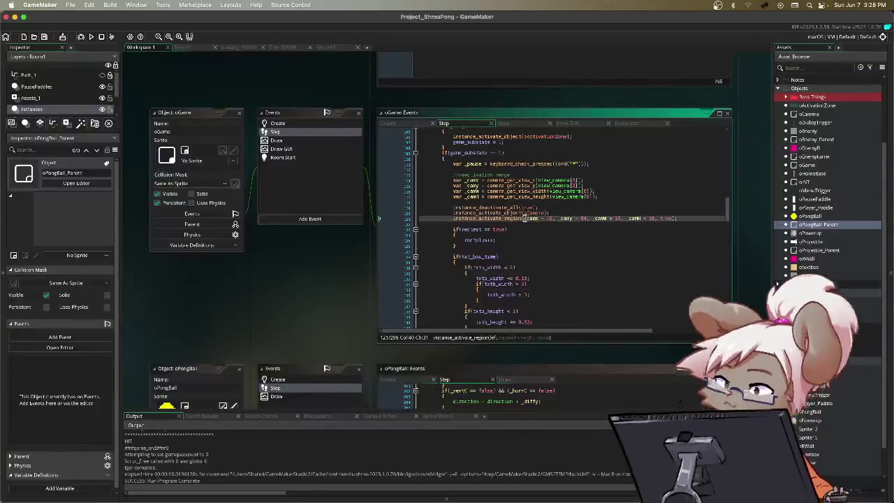
triple_click(508, 212)
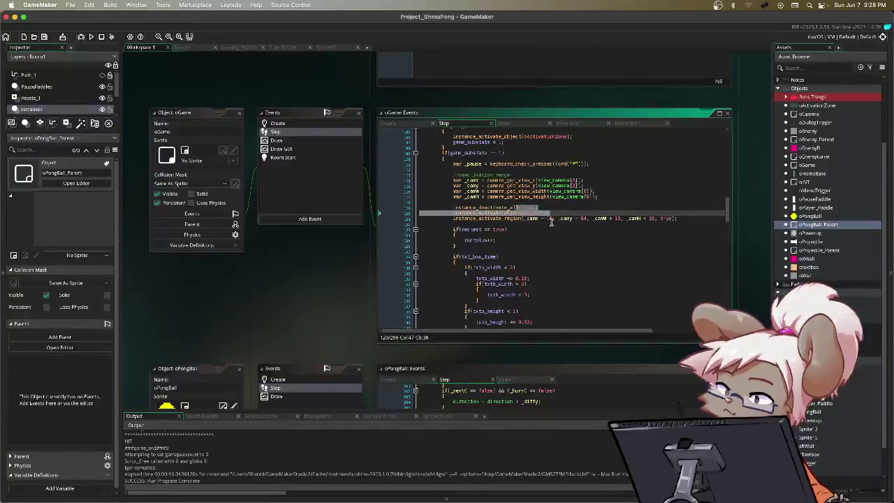
left_click(515, 219)
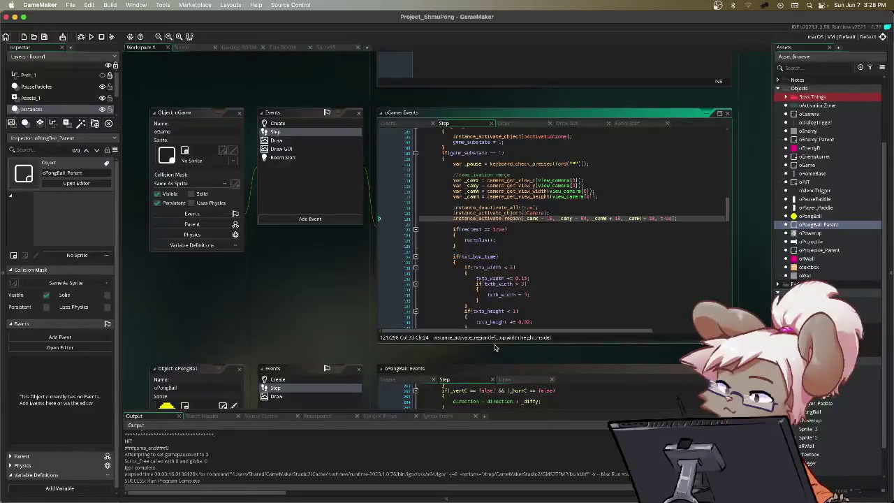
Trim the camH margin in the line 121 call and reopen oPongBall's code.
left_click(580, 218)
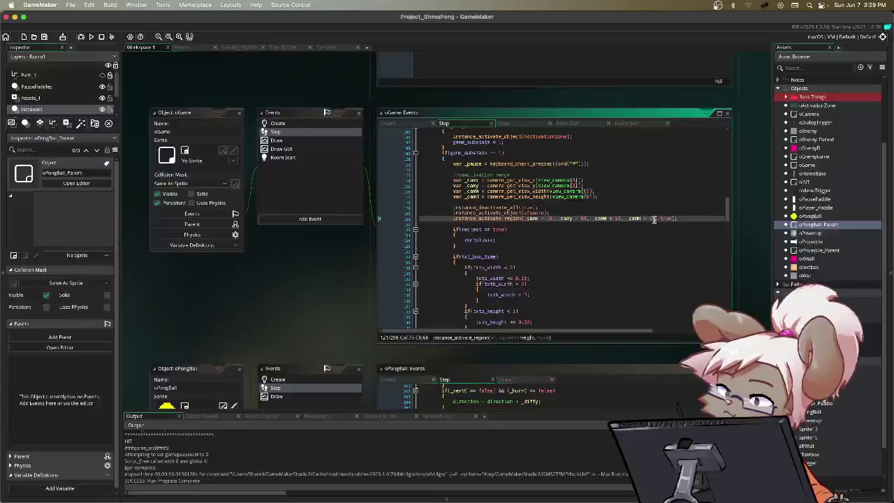
key("BackSpace")
type("64")
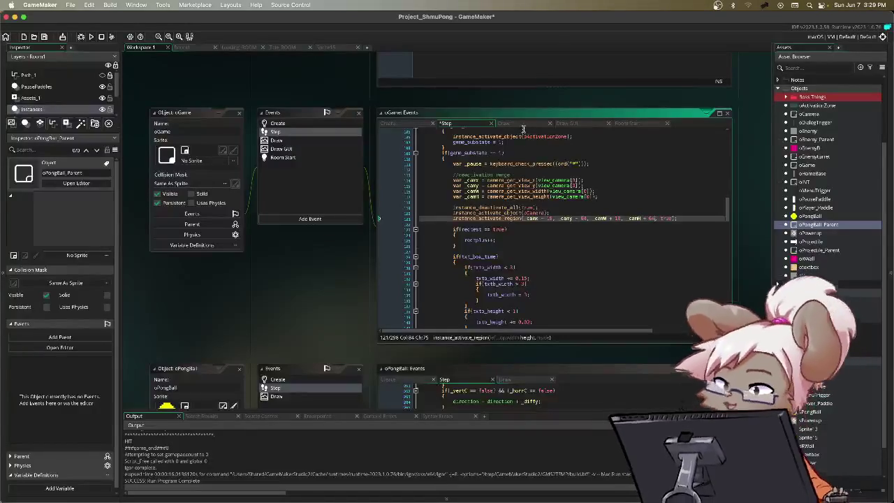
double_click(819, 217)
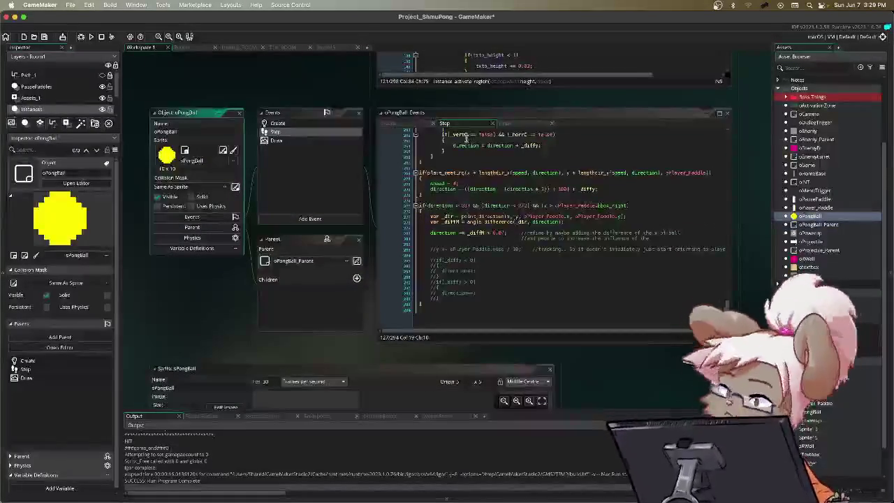
Scroll through oPongBall's Step collision code, check oRWall, then open oWall's Create code.
scroll(486, 183, "up", 5)
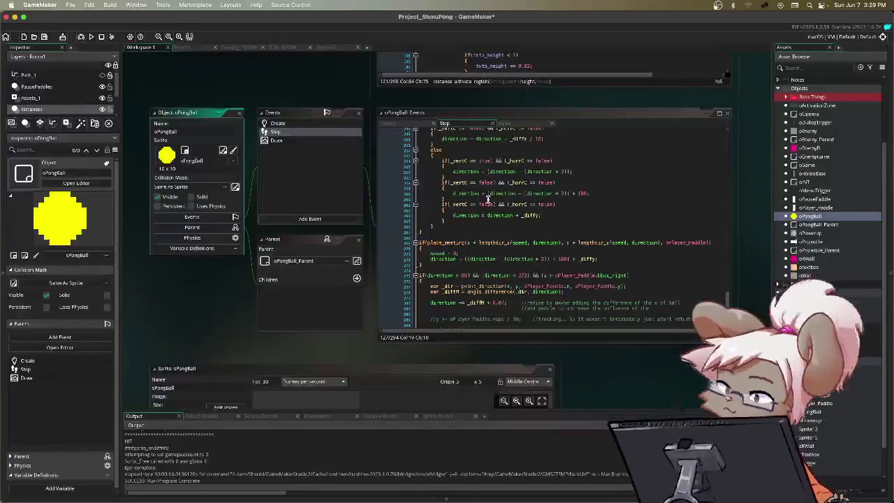
scroll(487, 200, "up", 3)
scroll(488, 200, "up", 3)
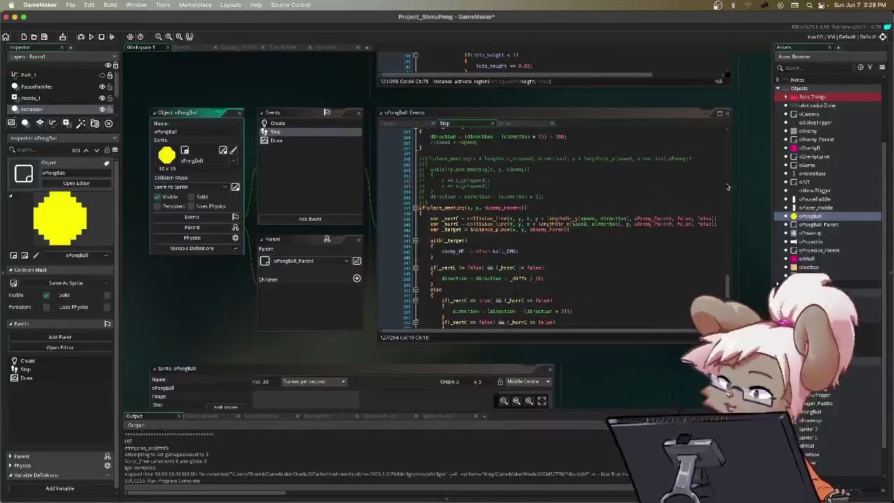
left_click(808, 259)
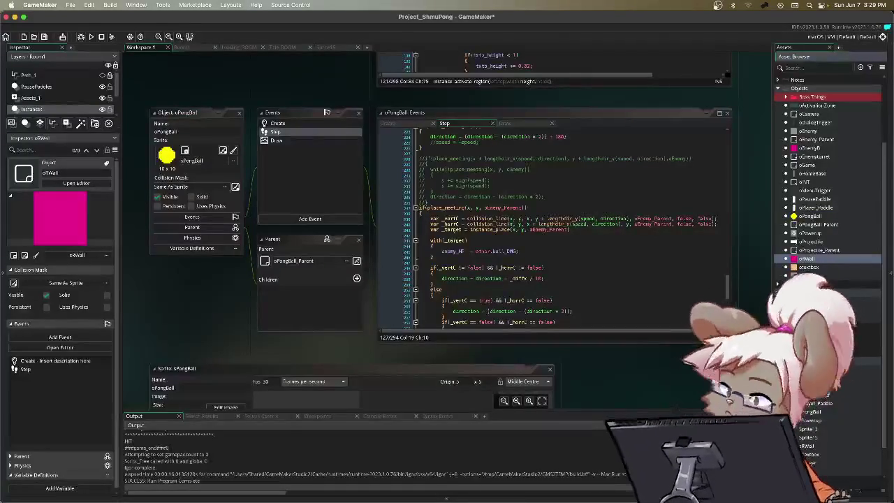
double_click(805, 276)
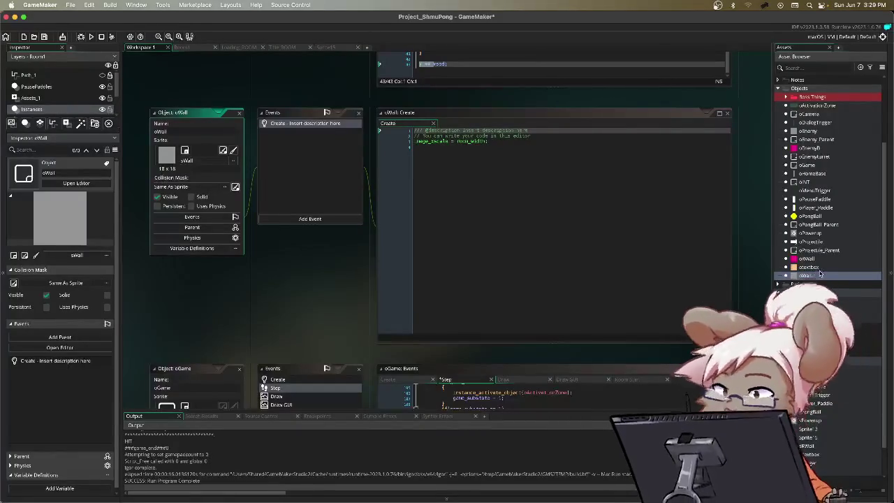
Look at oEnemy's Step code, then scroll oGame's Create variables and show its Room Start event.
left_click(421, 142)
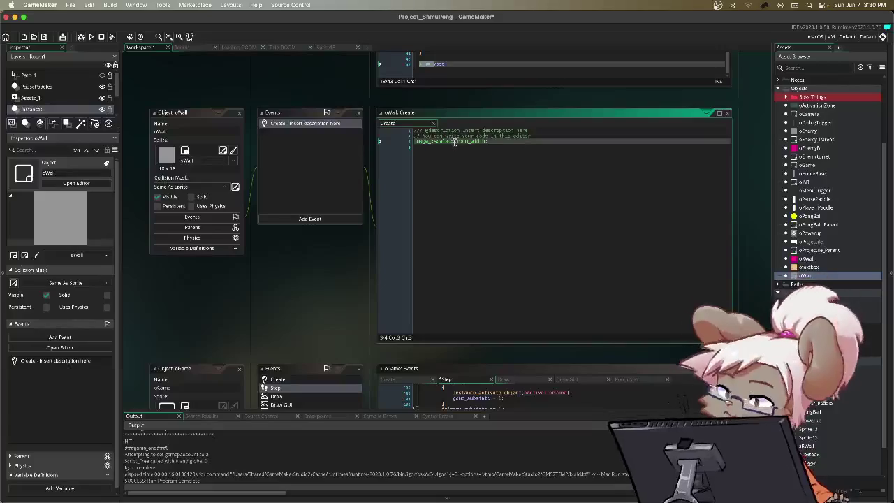
double_click(826, 133)
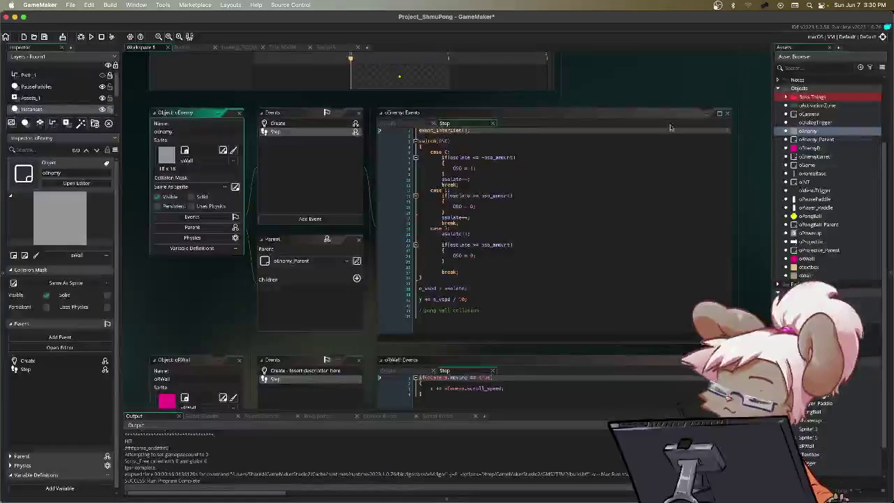
double_click(818, 165)
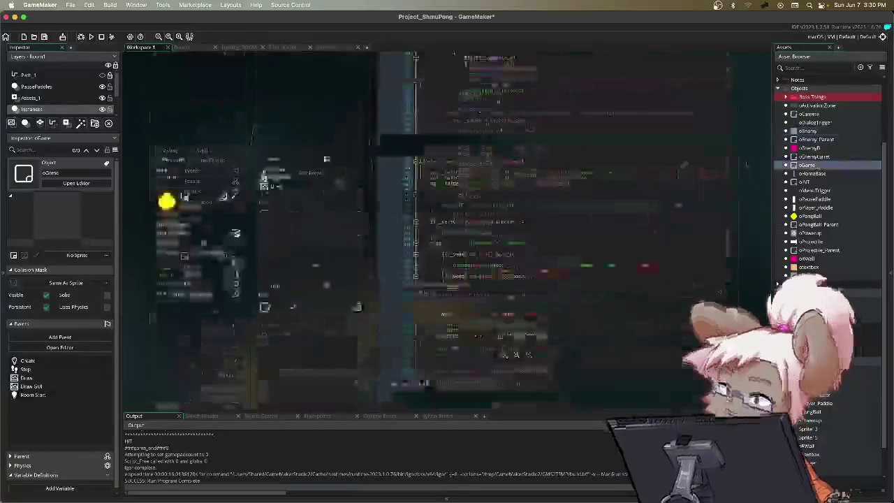
scroll(465, 177, "up", 10)
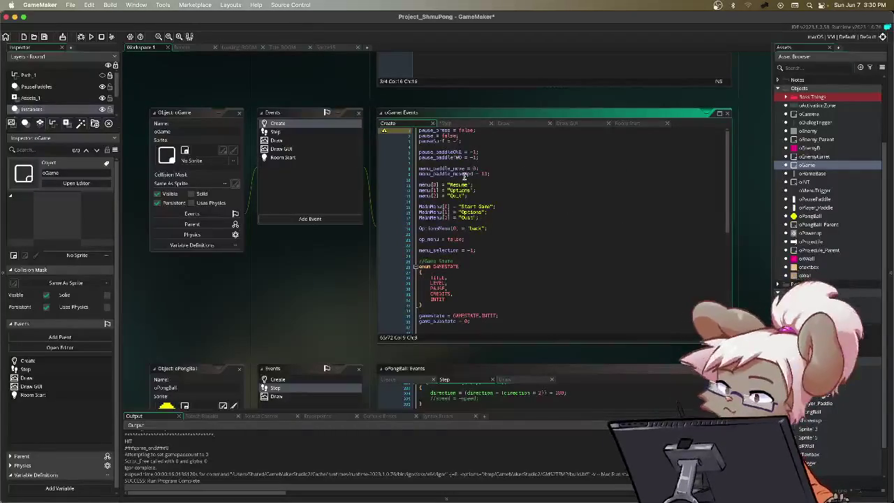
scroll(464, 177, "down", 8)
scroll(466, 176, "down", 3)
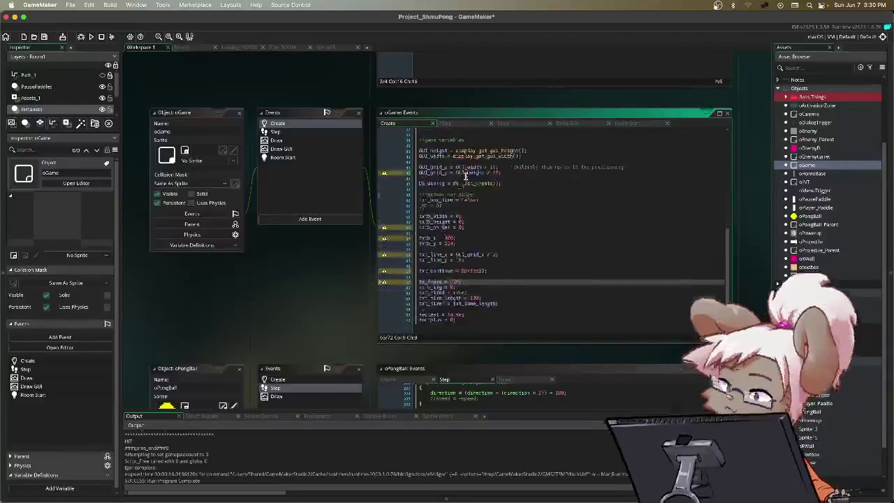
left_click(641, 123)
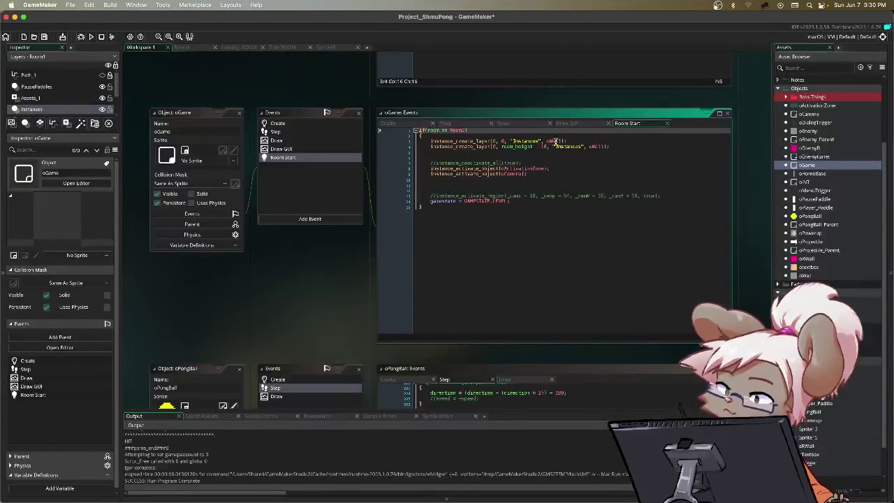
Inspect the two oWall instance_create_layer lines in Room Start, then save and run with F5.
left_click_drag(605, 147, 437, 147)
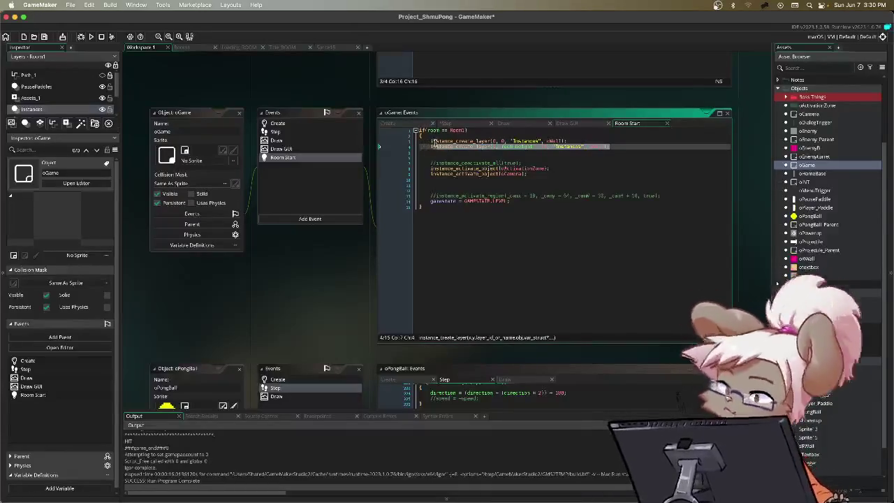
left_click(599, 142)
key("shift+Up")
left_click(451, 136)
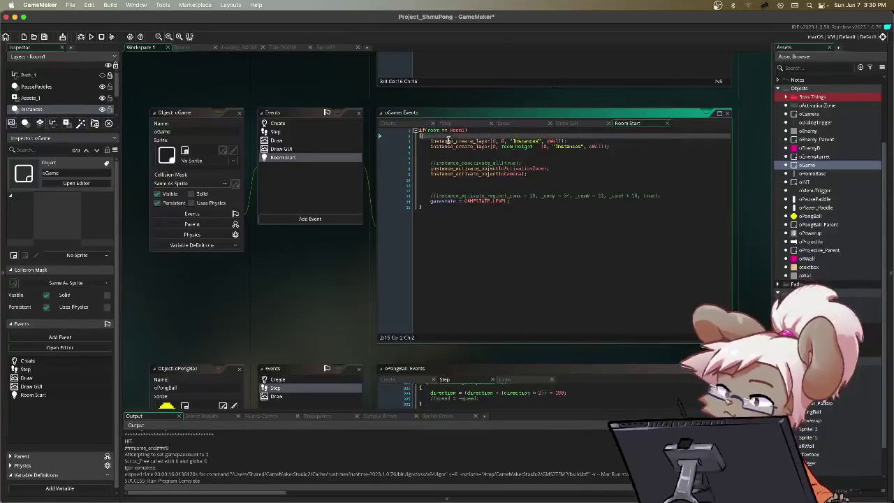
left_click_drag(431, 141, 588, 142)
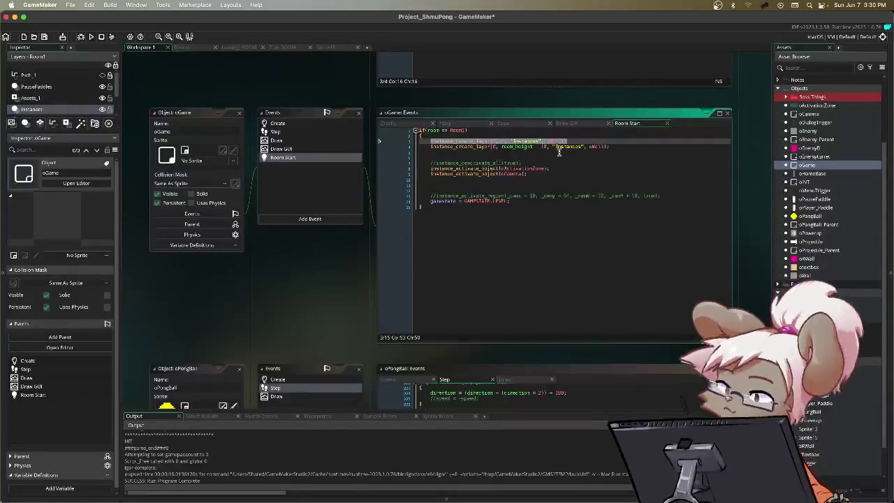
left_click_drag(516, 147, 588, 147)
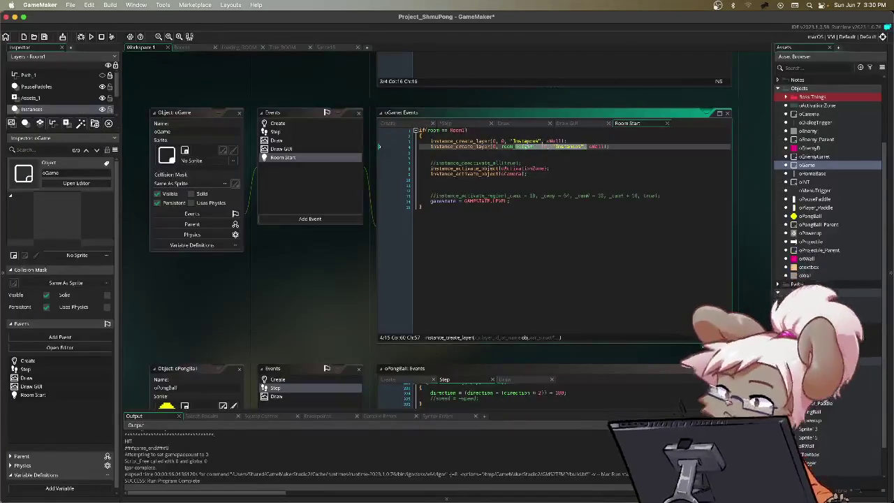
left_click(577, 138)
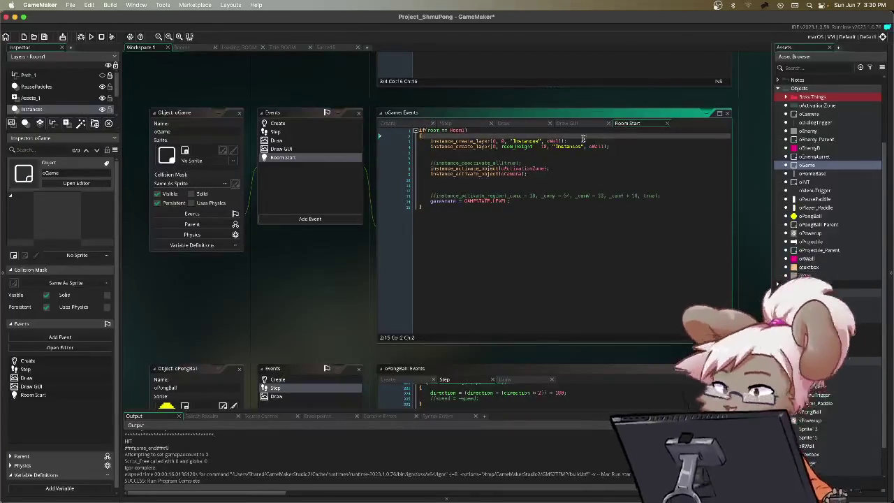
left_click_drag(471, 147, 639, 148)
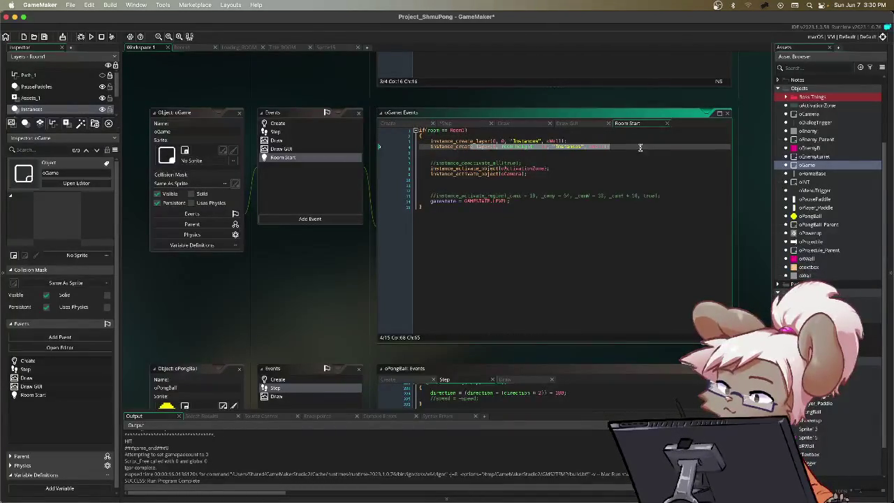
key("F5")
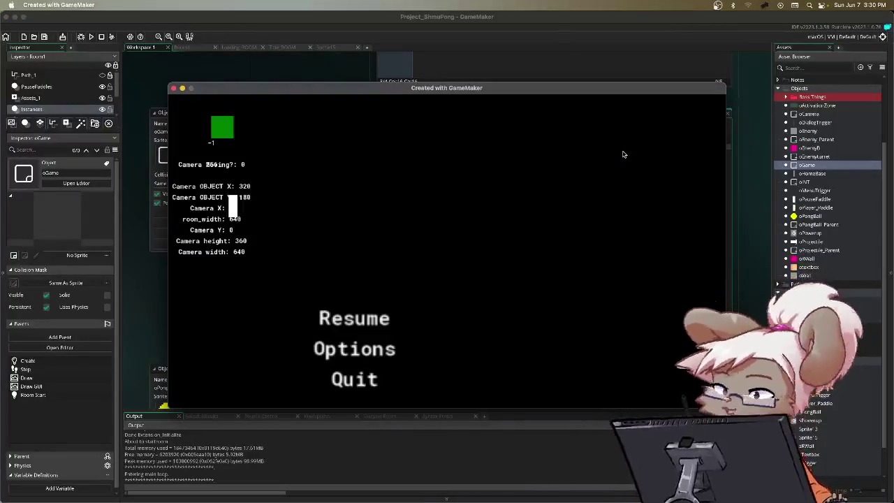
Resume play, pause twice to try the Options menu item, then quit the game with Super+Q.
key("Return")
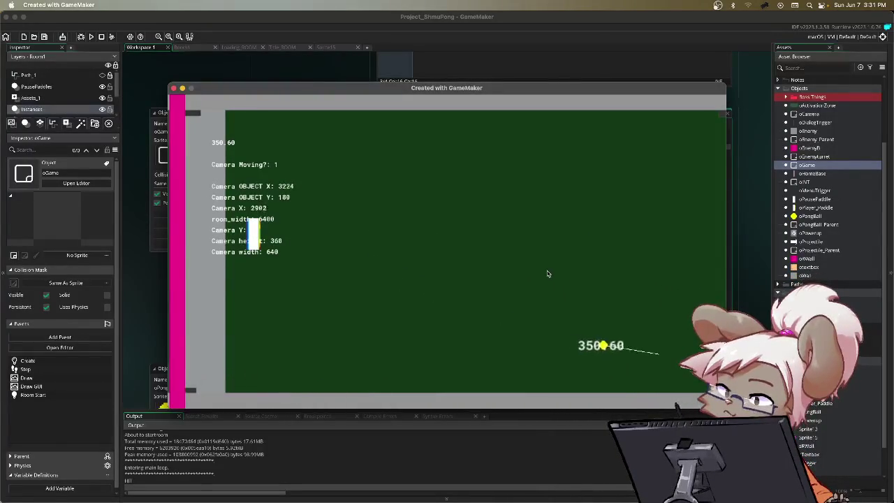
key("Escape")
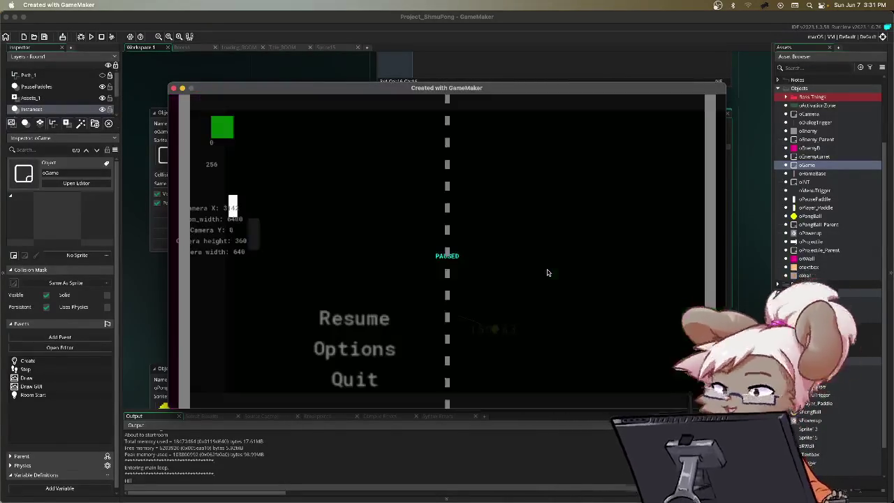
key("Down")
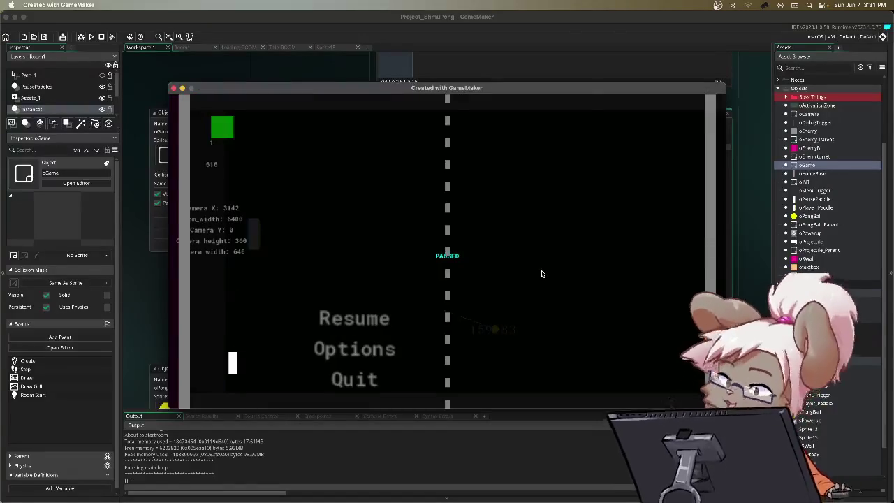
key("Return")
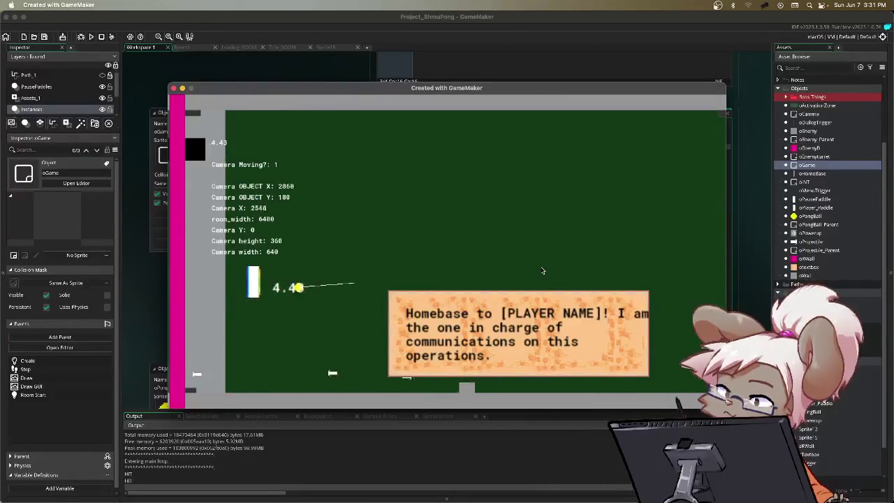
key("Escape")
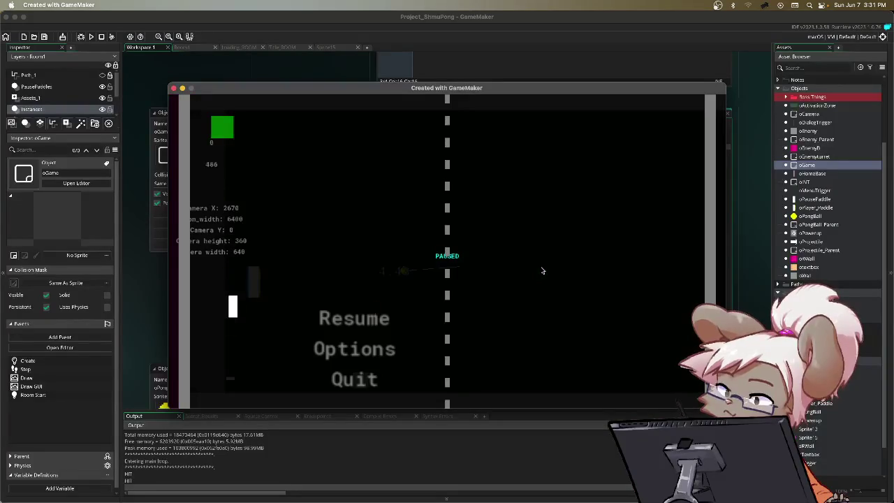
key("Up")
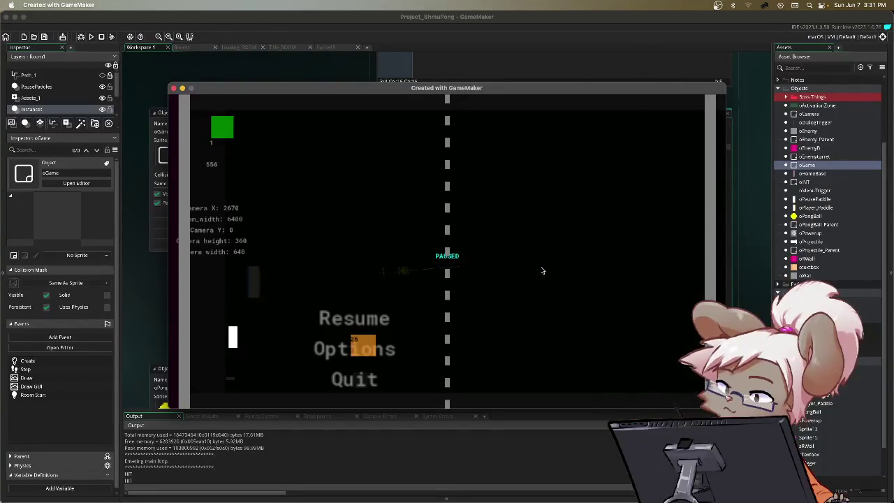
key("Return")
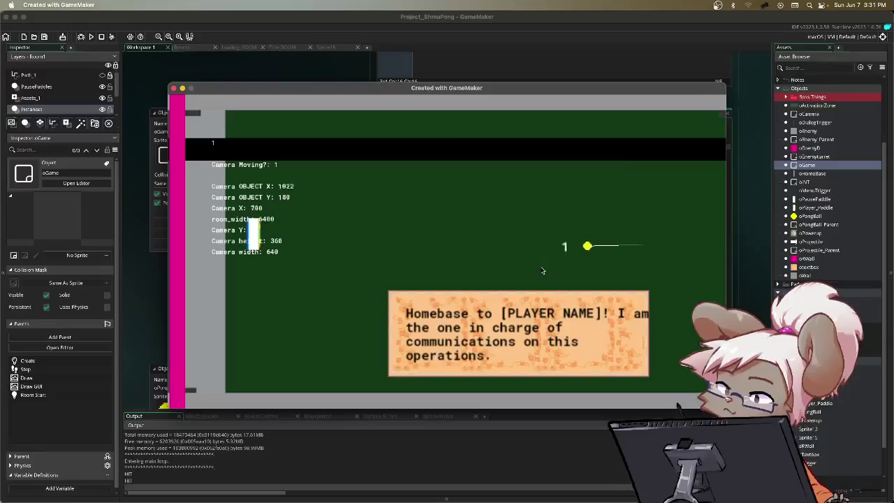
key("Escape")
key("super+q")
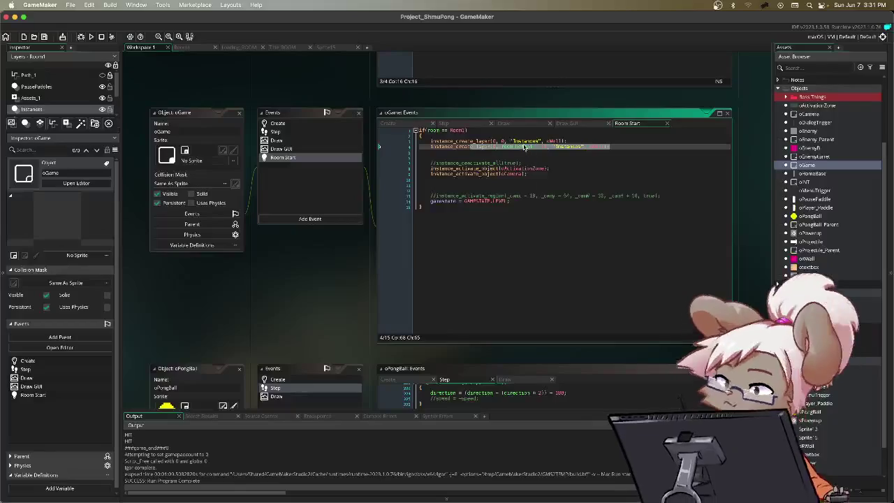
Select the if(restart == true) block in oGame's Step, then view the Draw GUI event.
left_click(467, 125)
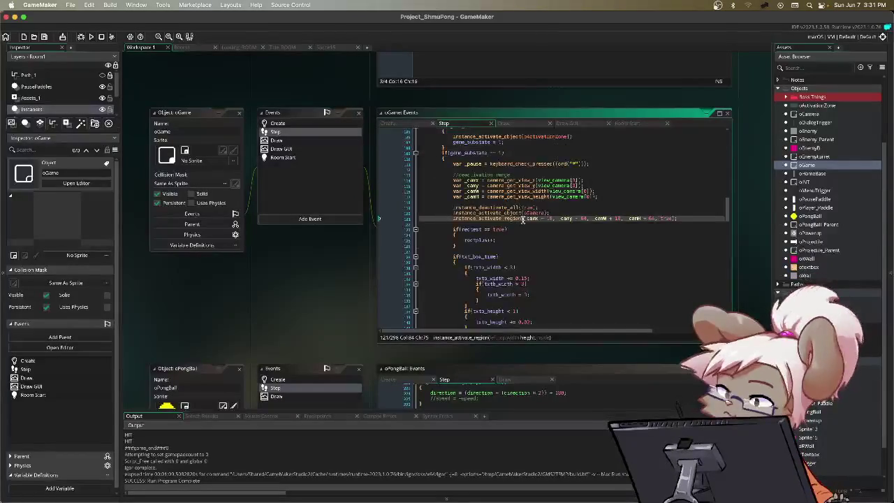
left_click_drag(471, 247, 445, 230)
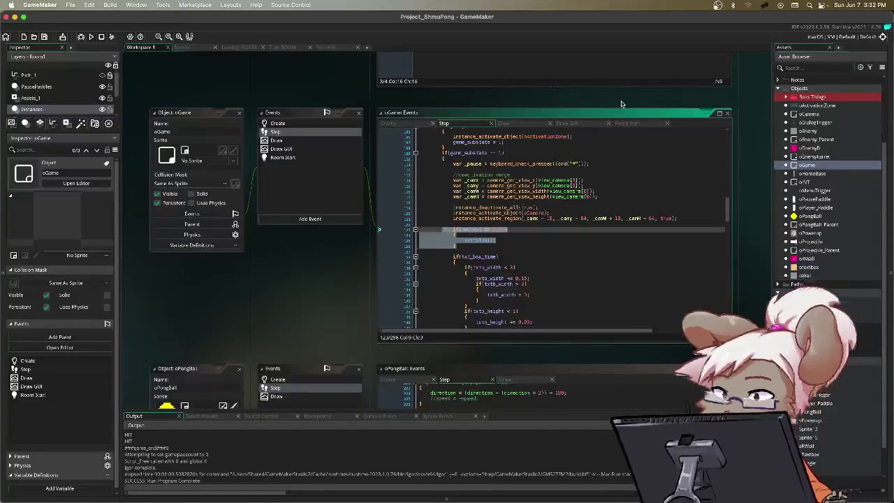
left_click(580, 123)
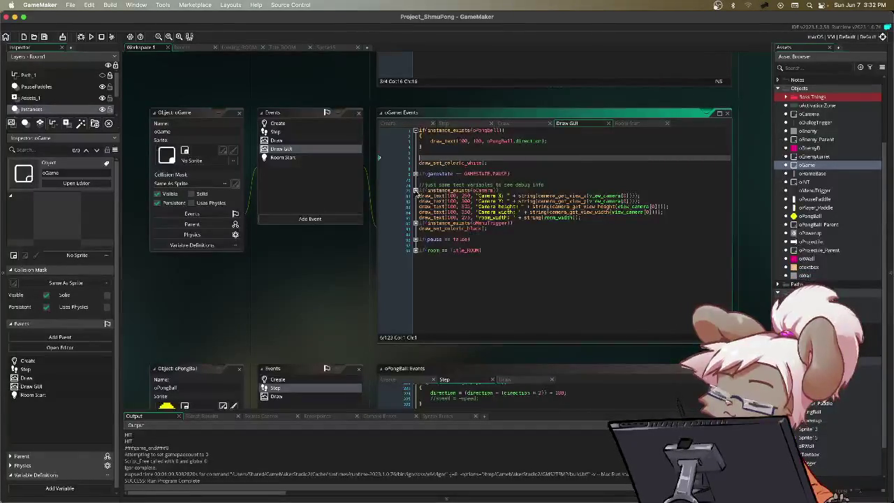
Unfold and refold the oMenuTrigger block, expand title_ROOM in Draw GUI, then view the Draw event.
left_click(417, 192)
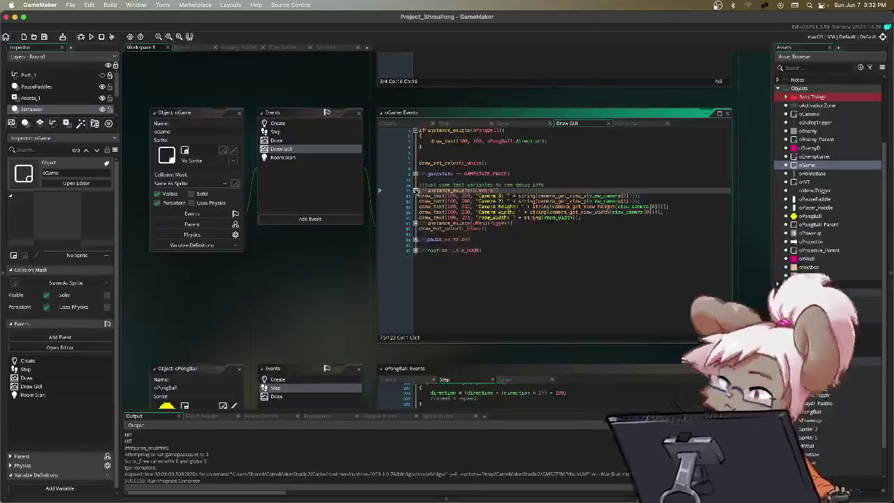
left_click(415, 223)
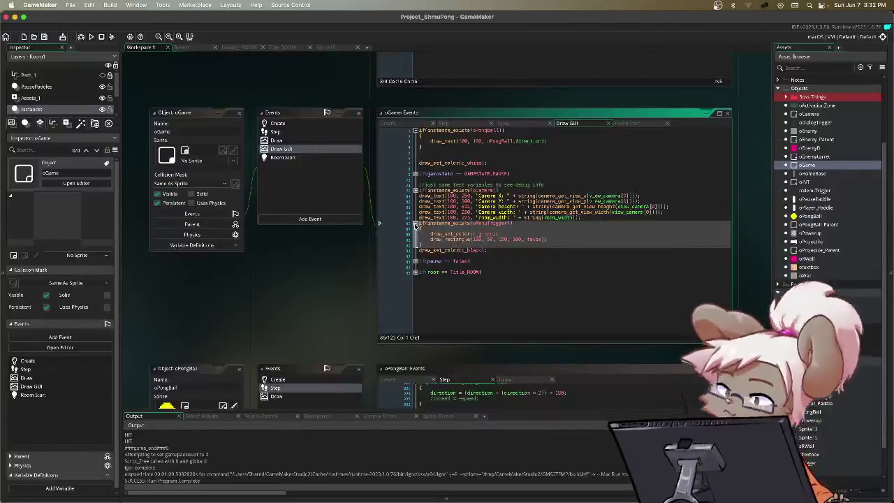
left_click(416, 223)
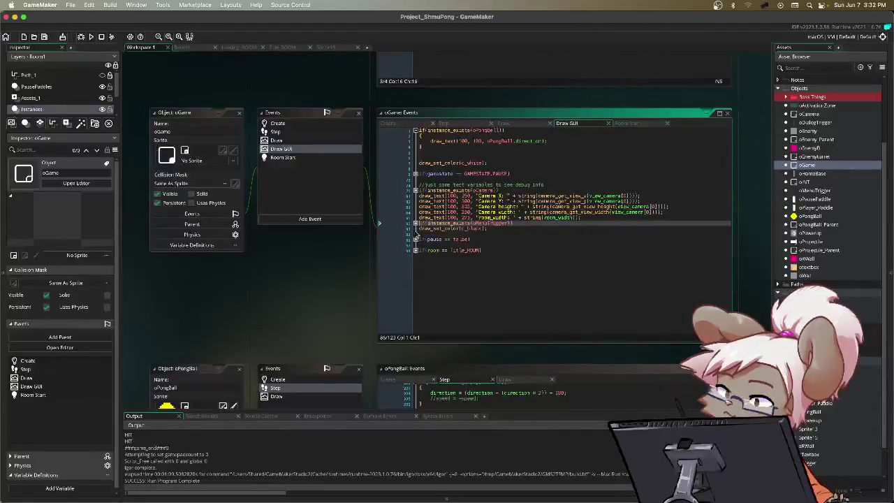
left_click(416, 250)
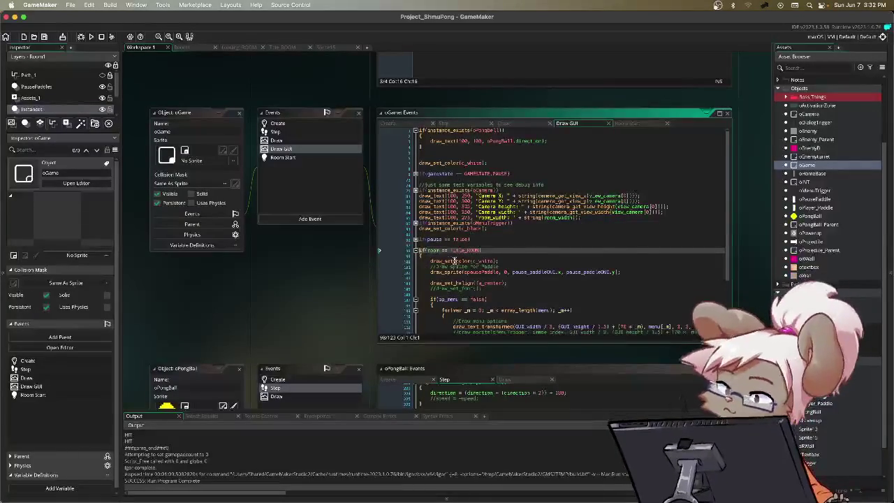
scroll(455, 257, "down", 3)
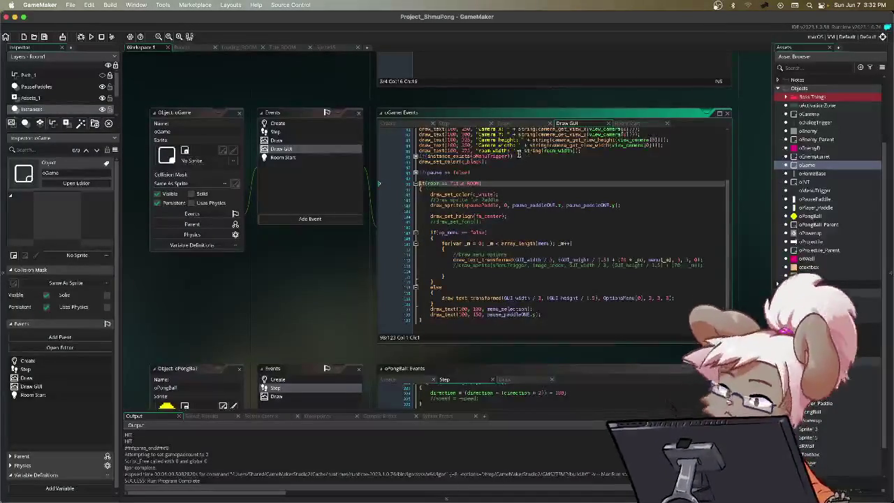
left_click(503, 123)
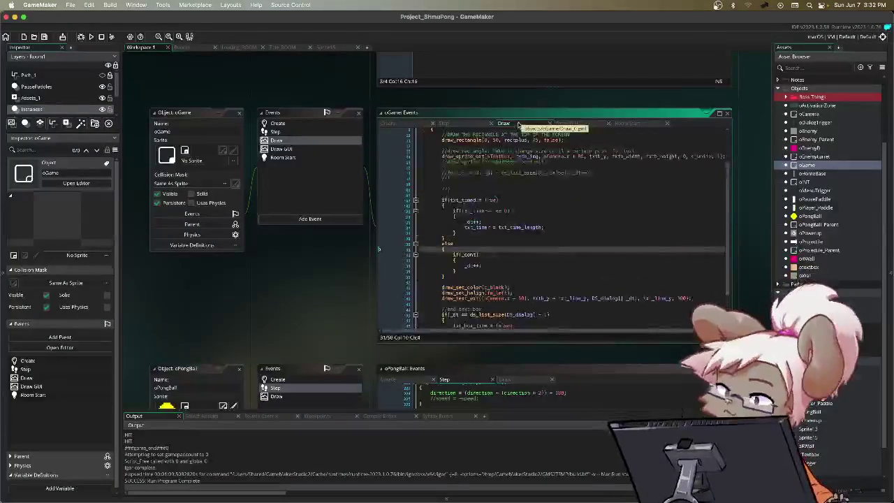
scroll(498, 227, "down", 2)
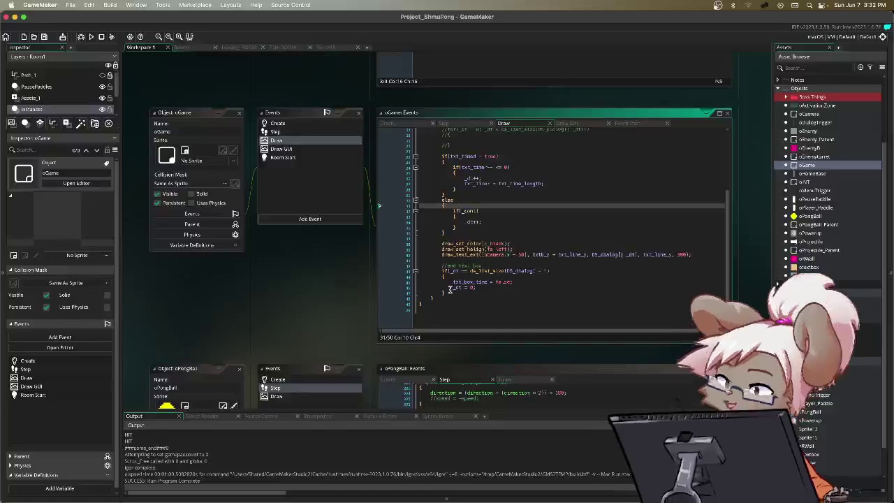
scroll(510, 276, "up", 3)
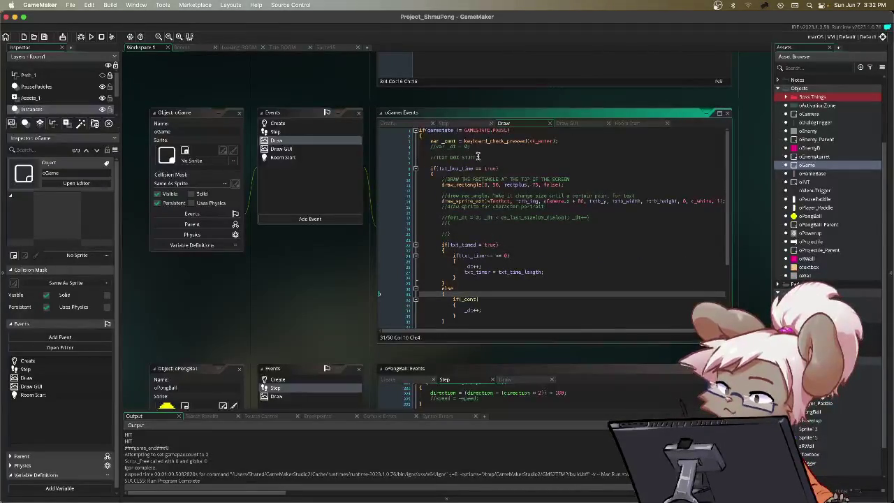
scroll(464, 175, "down", 2)
scroll(462, 180, "down", 2)
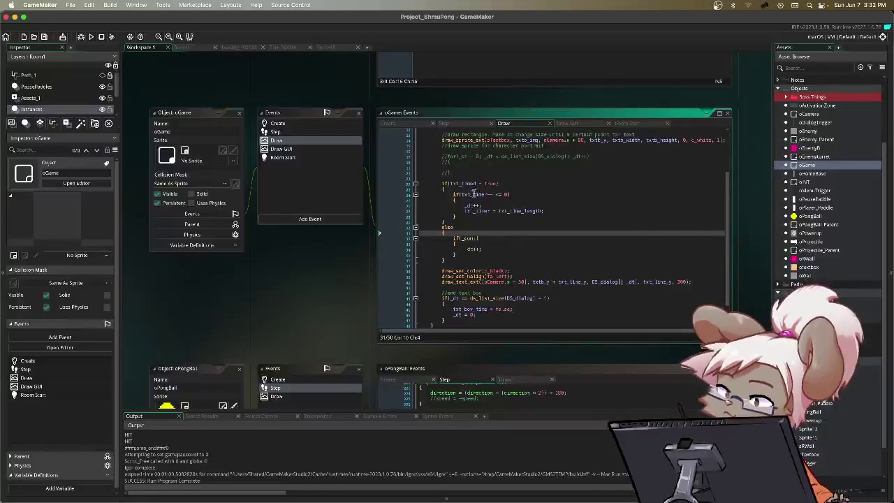
scroll(479, 212, "down", 1)
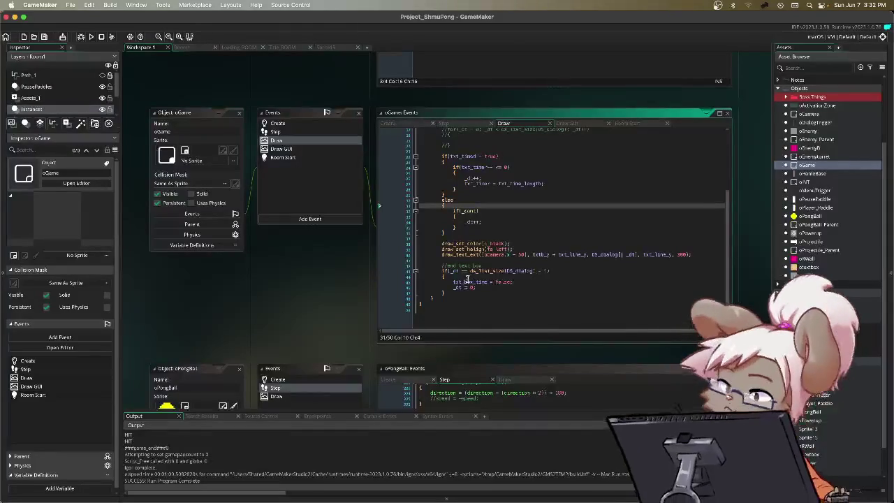
mouse_move(486, 288)
left_mouse_down()
mouse_move(448, 270)
mouse_move(494, 285)
left_mouse_up()
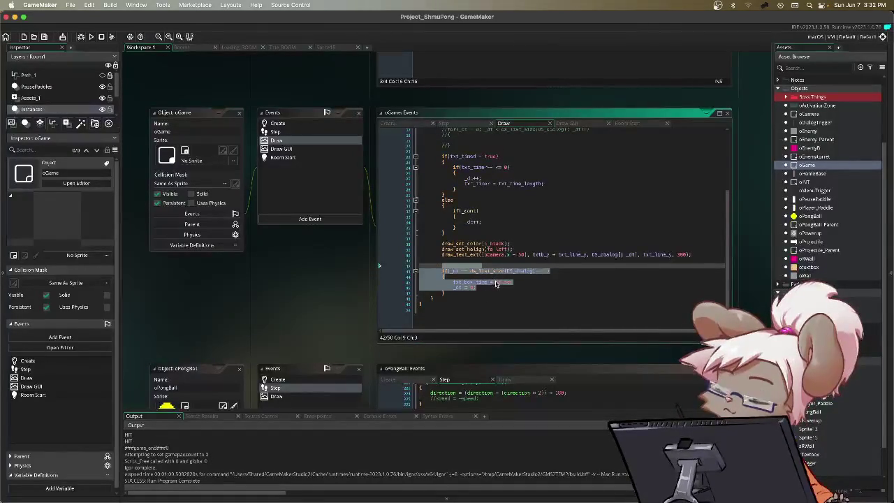
scroll(494, 285, "up", 1)
left_click_drag(449, 278, 547, 286)
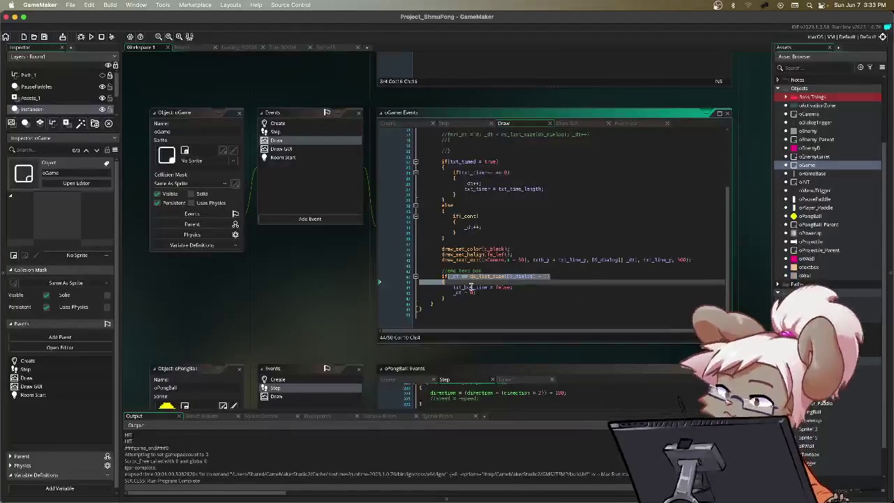
mouse_move(458, 296)
left_mouse_down()
mouse_move(508, 289)
mouse_move(439, 281)
left_mouse_up()
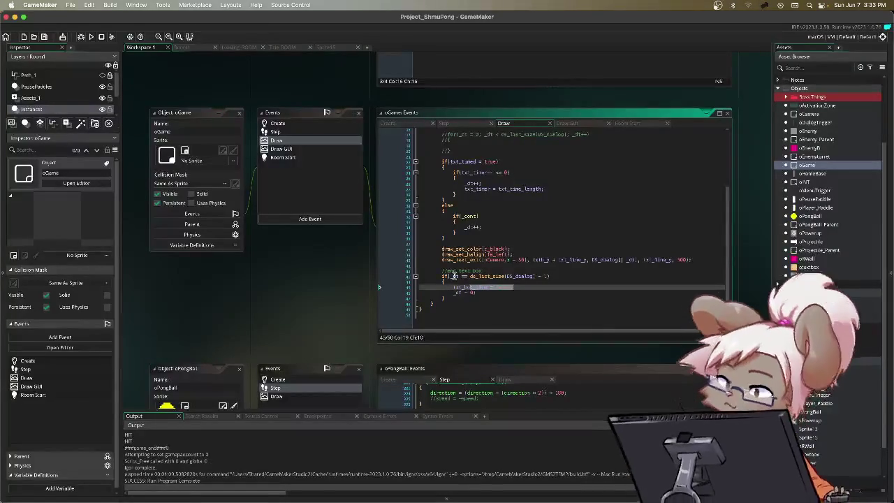
left_click_drag(453, 287, 547, 299)
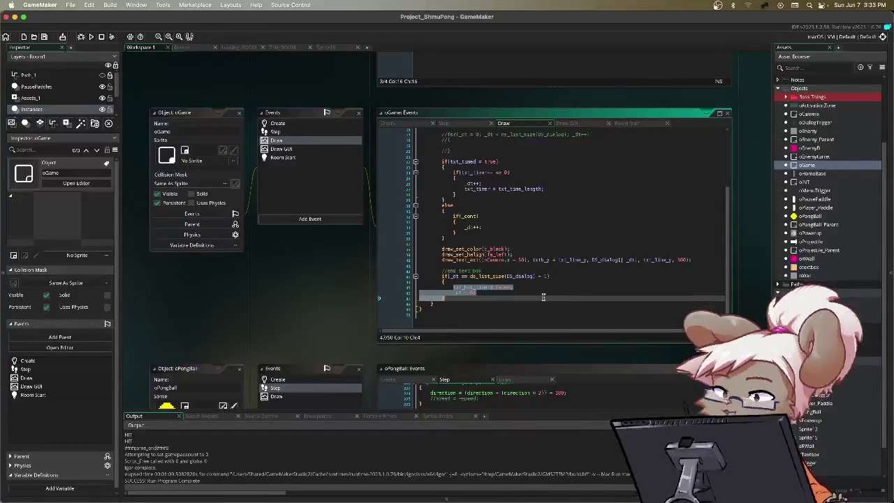
scroll(528, 293, "up", 5)
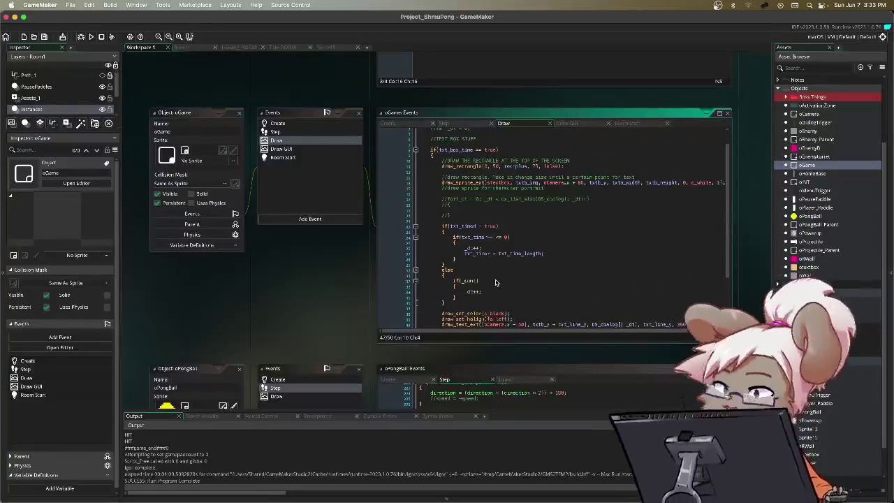
scroll(511, 264, "up", 2)
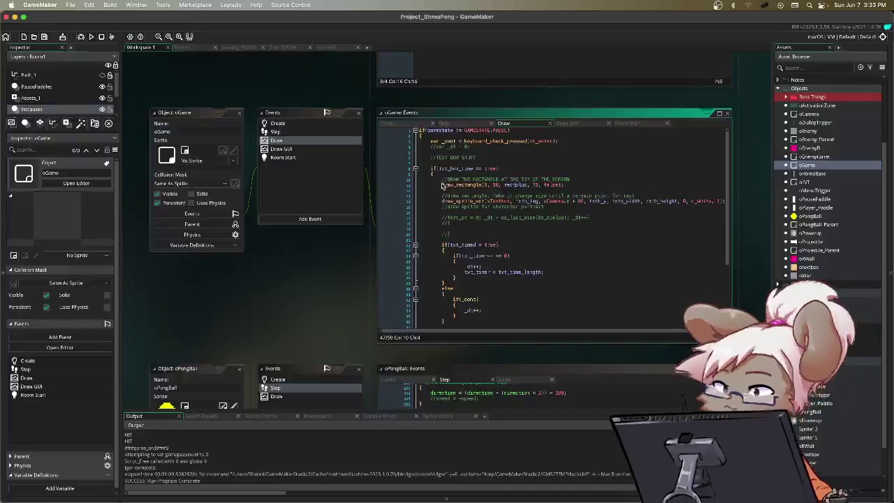
triple_click(465, 180)
Prefix the draw_rectangle(0, 50, recplus, 75, false) line with // and run the game with F5.
left_click(442, 185)
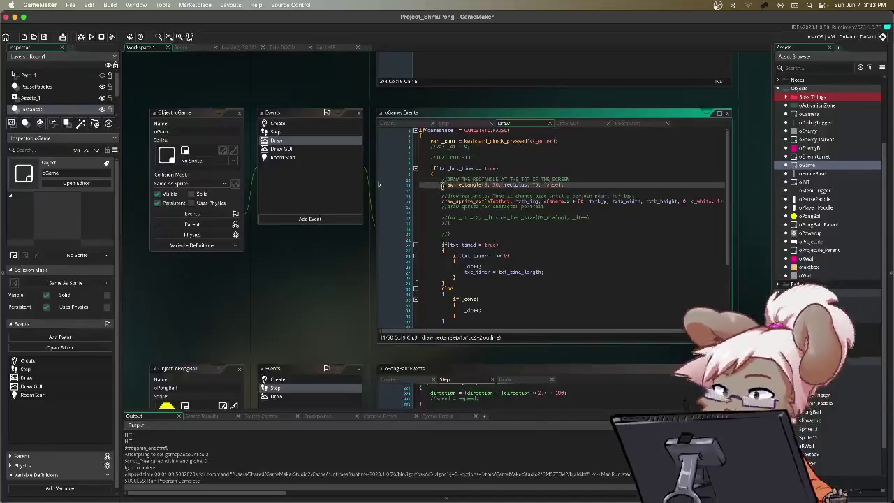
type("//")
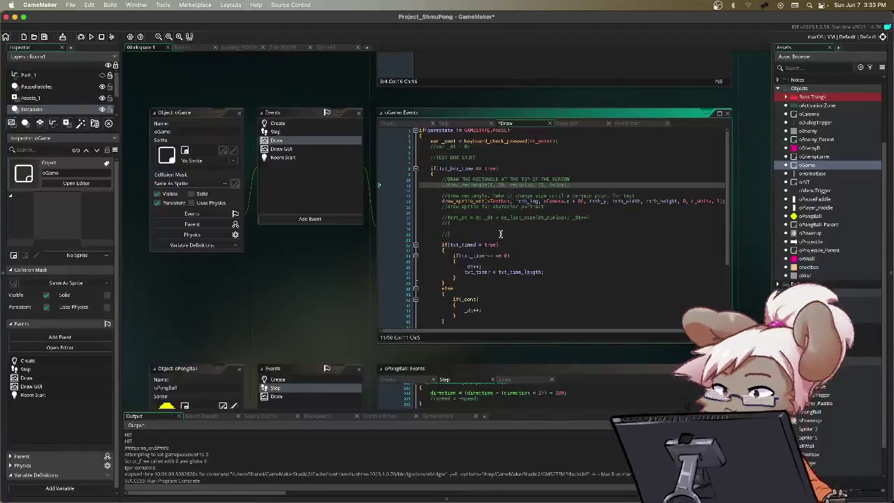
key("F5")
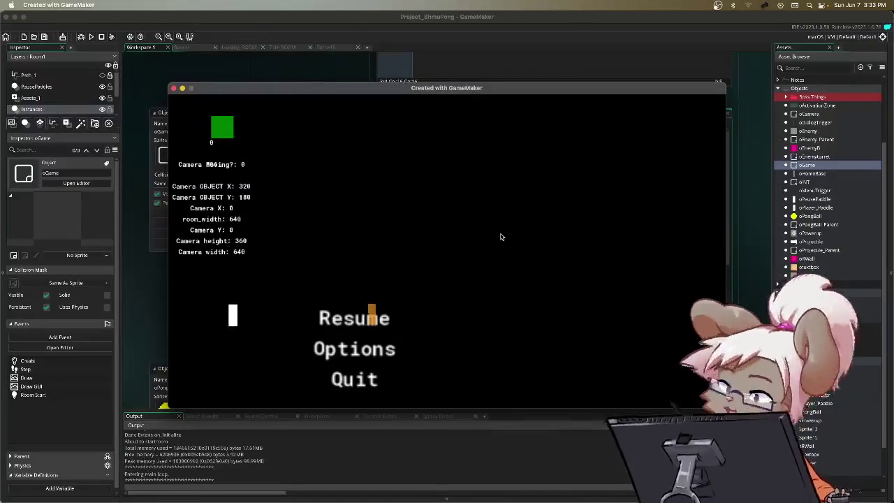
Resume from the pause menu and steer the paddle up and down with the arrow keys.
key("Return")
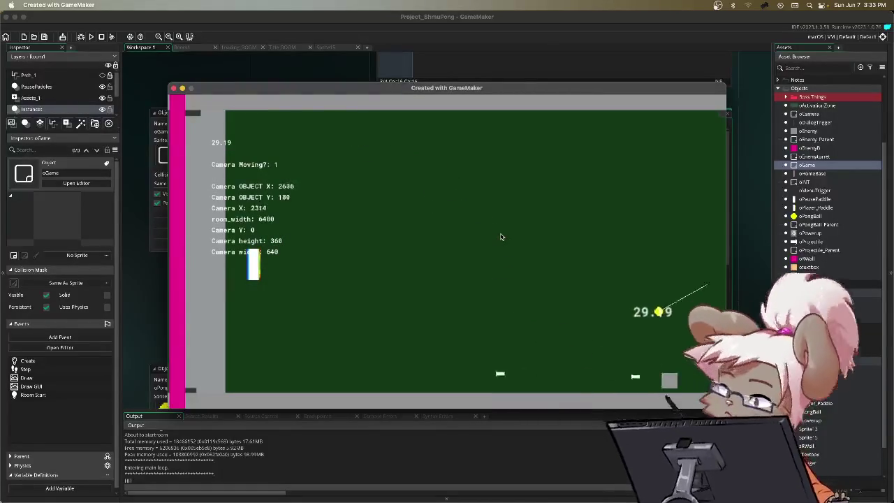
key("Down")
key("Up")
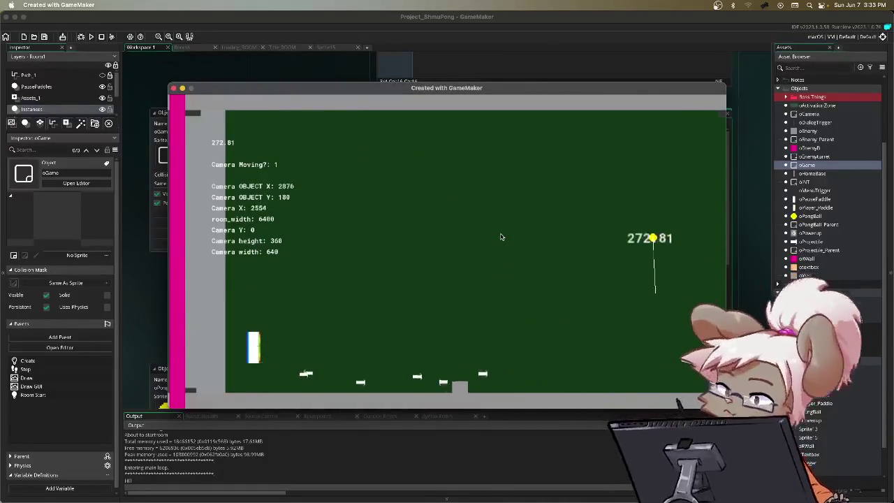
key("Down")
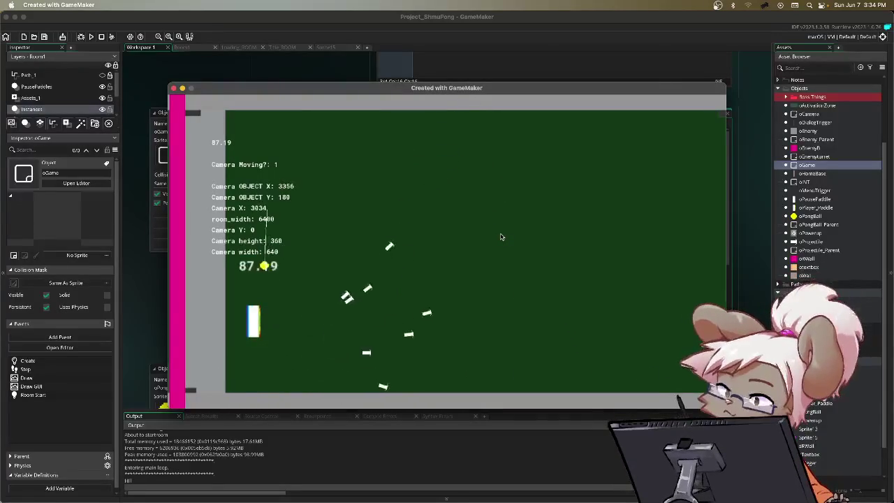
key("Down")
key("Up")
key("Down")
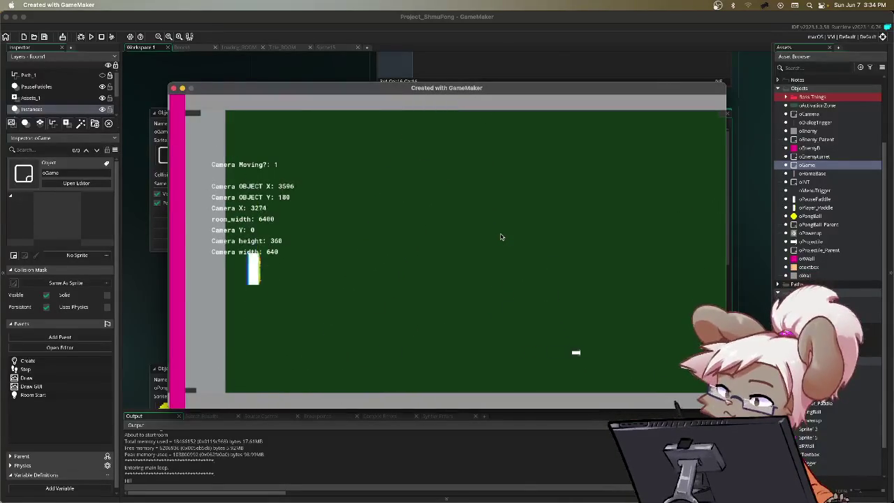
Pause and resume once, then pause again and choose Quit to close the game.
key("Escape")
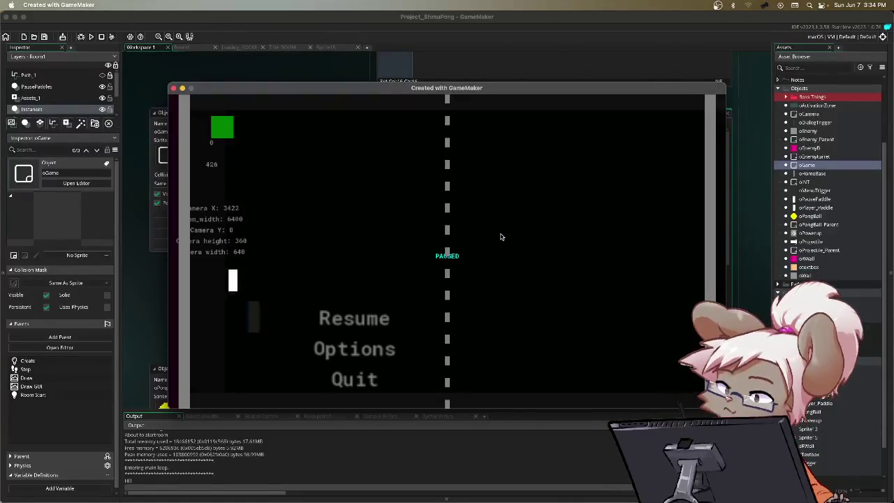
key("Return")
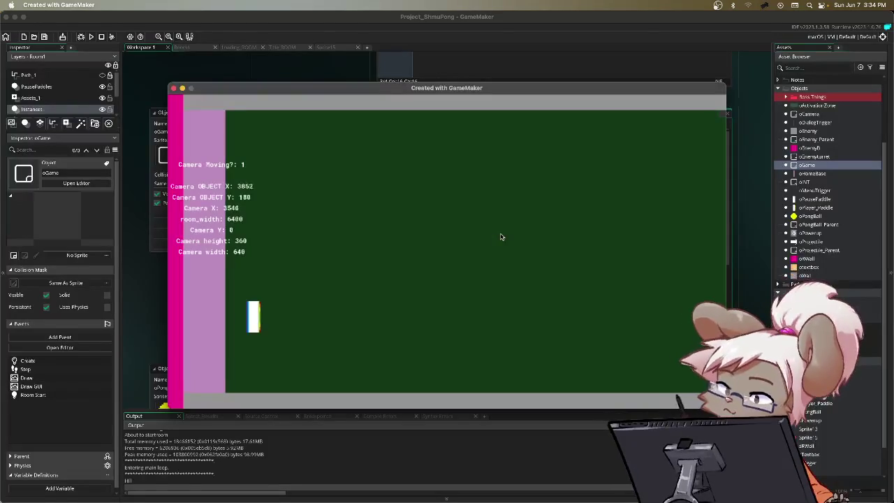
key("Up")
key("Down")
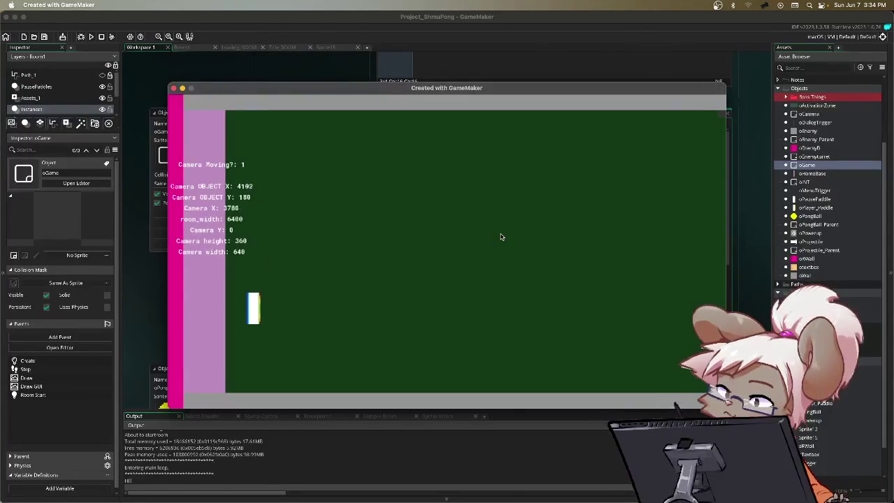
key("Escape")
key("Down")
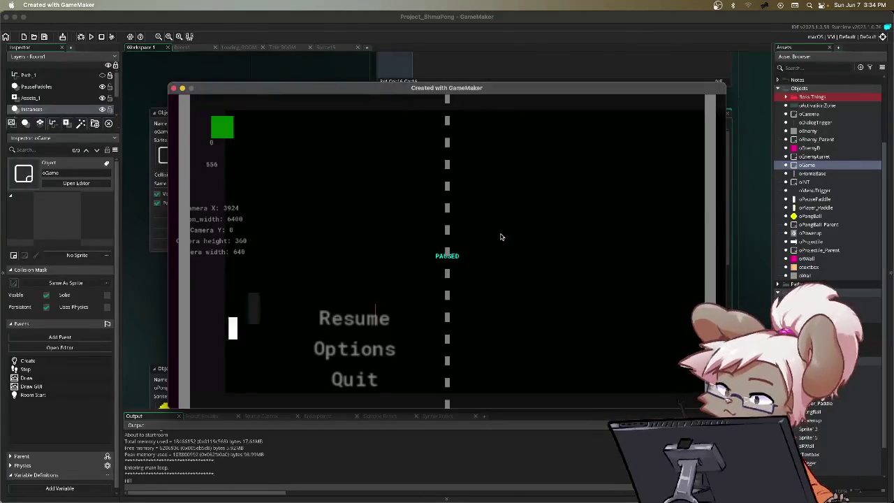
key("Return")
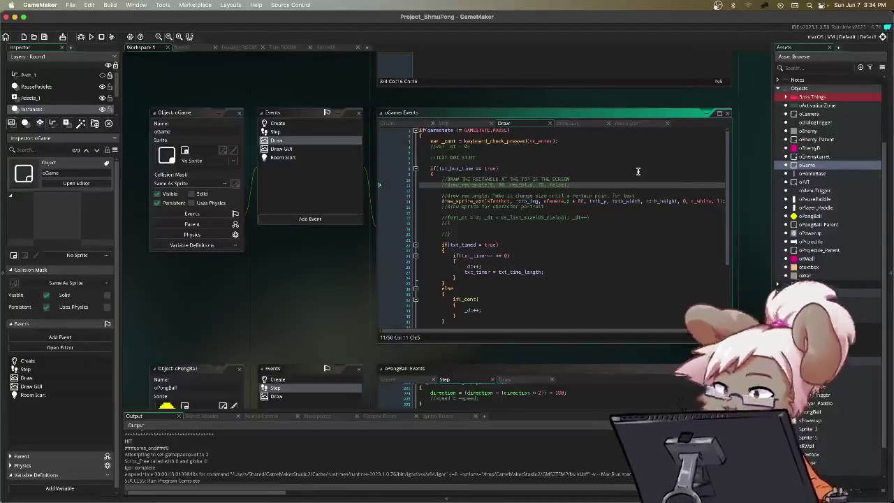
Review oPongBall's Step code, selecting the empty case branches after CHARGE, then open oPowerup.
double_click(814, 216)
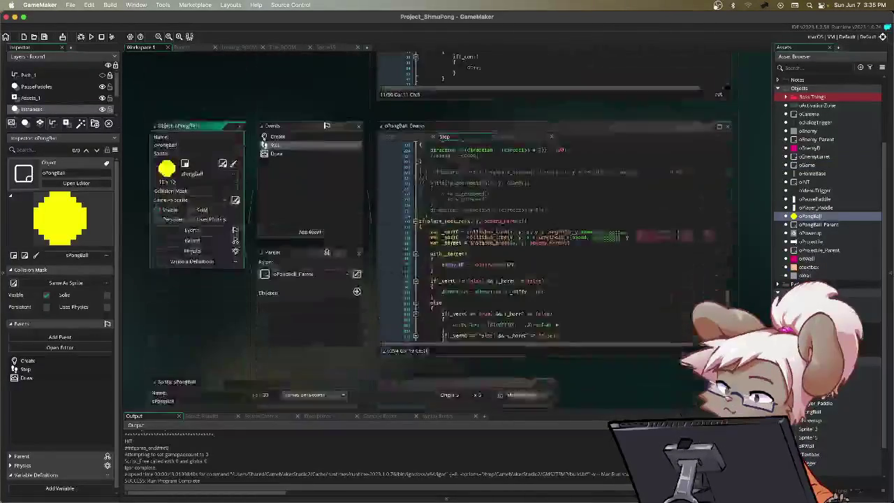
scroll(549, 213, "up", 10)
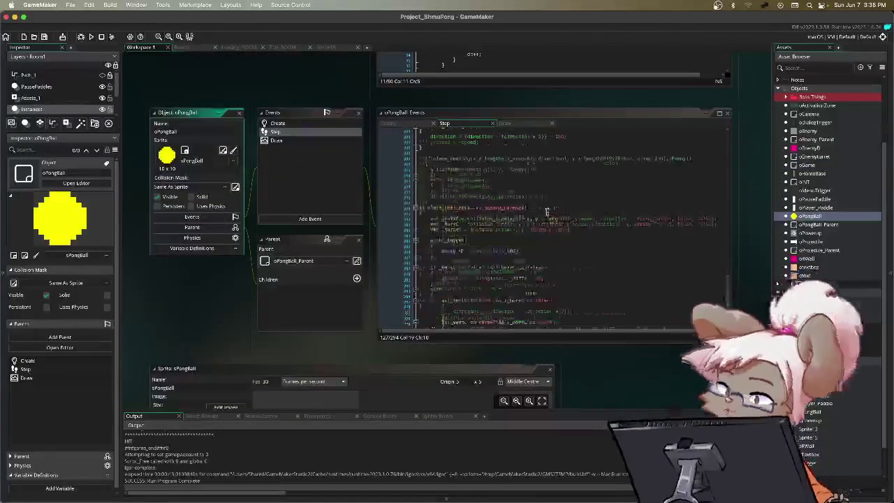
scroll(549, 211, "up", 2)
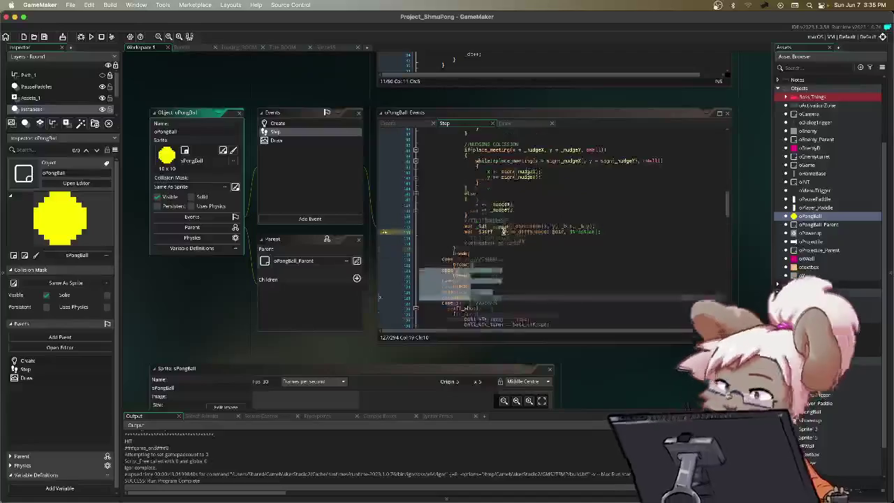
left_click(500, 261)
mouse_move(501, 260)
left_mouse_down()
mouse_move(531, 308)
mouse_move(528, 262)
mouse_move(540, 257)
left_mouse_up()
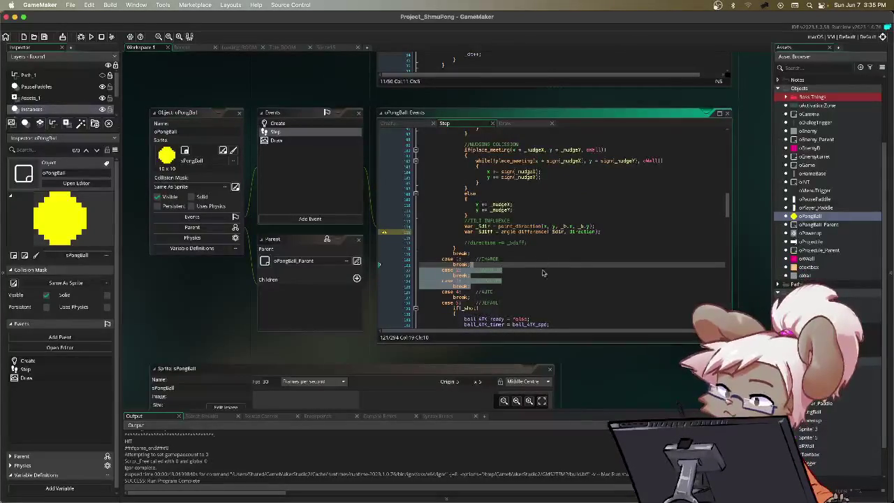
scroll(545, 272, "up", 1)
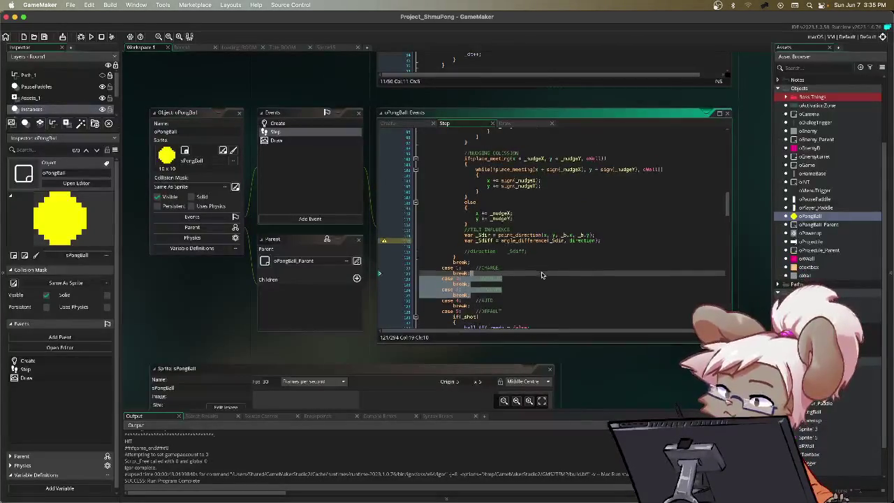
double_click(820, 234)
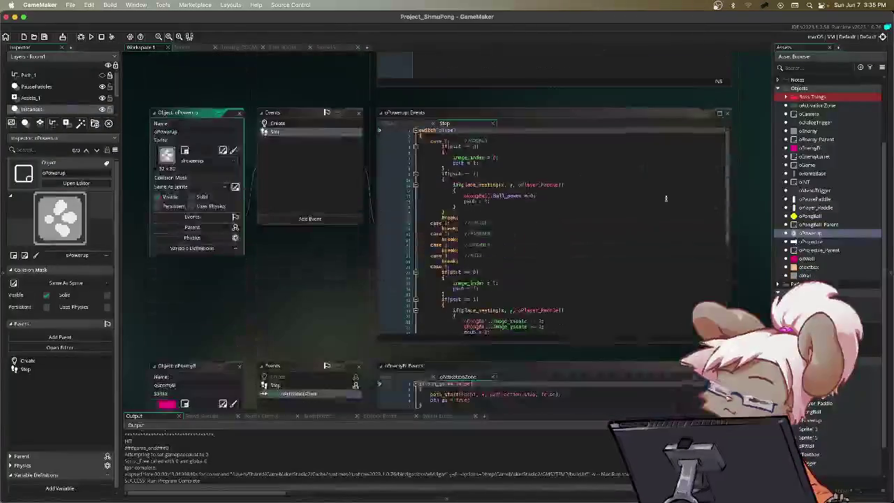
Scroll down the oPowerup Step code and select the case blocks near its end.
mouse_move(469, 149)
left_mouse_down()
mouse_move(499, 233)
mouse_move(524, 244)
mouse_move(508, 225)
left_mouse_up()
scroll(524, 244, "down", 2)
left_click(515, 231)
scroll(523, 221, "down", 3)
scroll(522, 223, "down", 3)
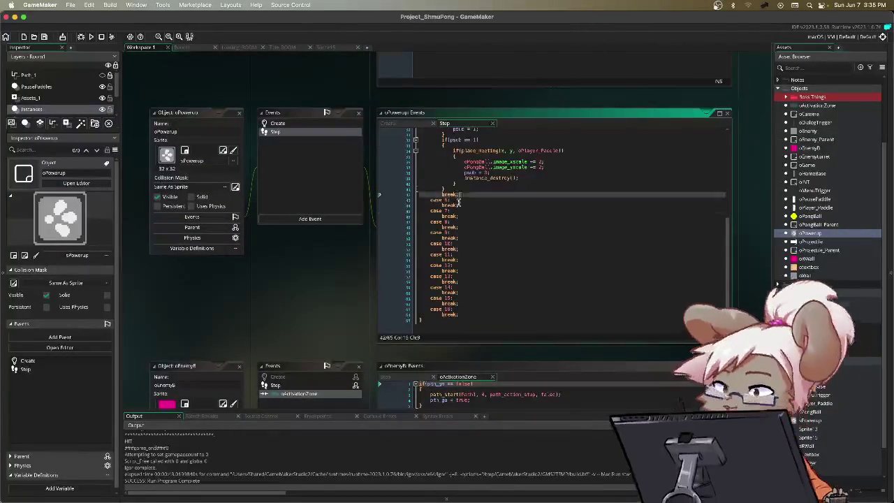
left_click_drag(459, 196, 500, 323)
key("shift+Up")
key("shift+Up")
key("shift+Up")
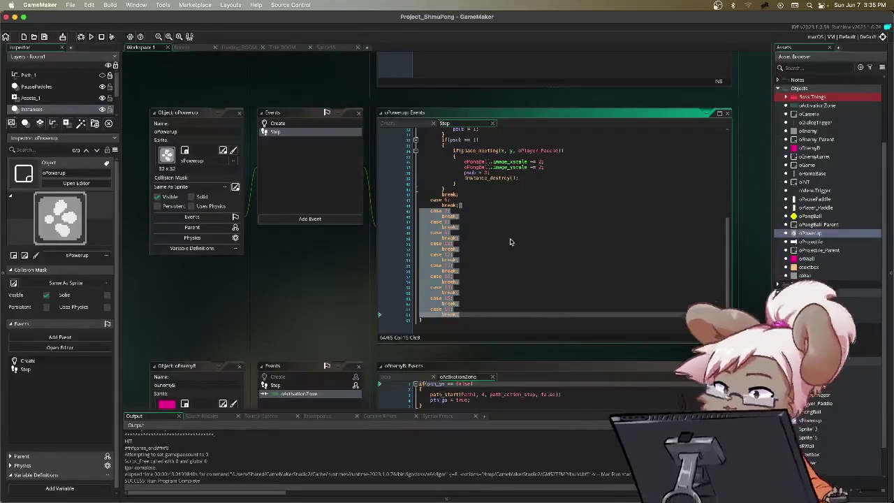
Select the empty case lines 50 to 57, then bring up oEnemy's Step code.
left_click_drag(512, 242, 525, 323)
mouse_move(482, 200)
left_mouse_down()
mouse_move(509, 284)
mouse_move(519, 277)
mouse_move(505, 270)
left_mouse_up()
scroll(505, 270, "up", 8)
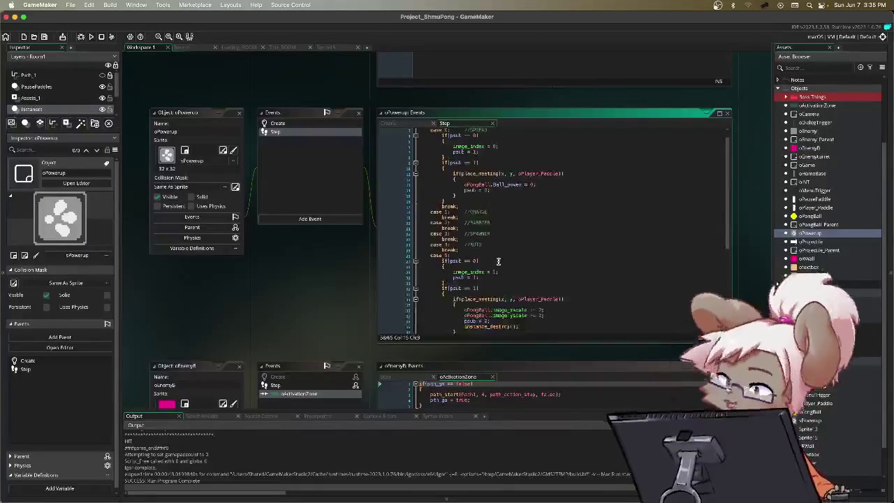
scroll(496, 246, "down", 8)
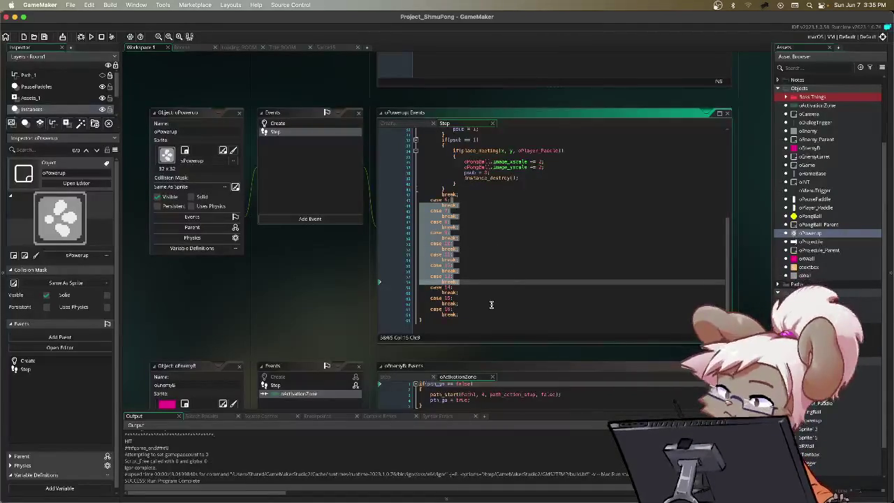
key("shift+Up")
key("shift+Up")
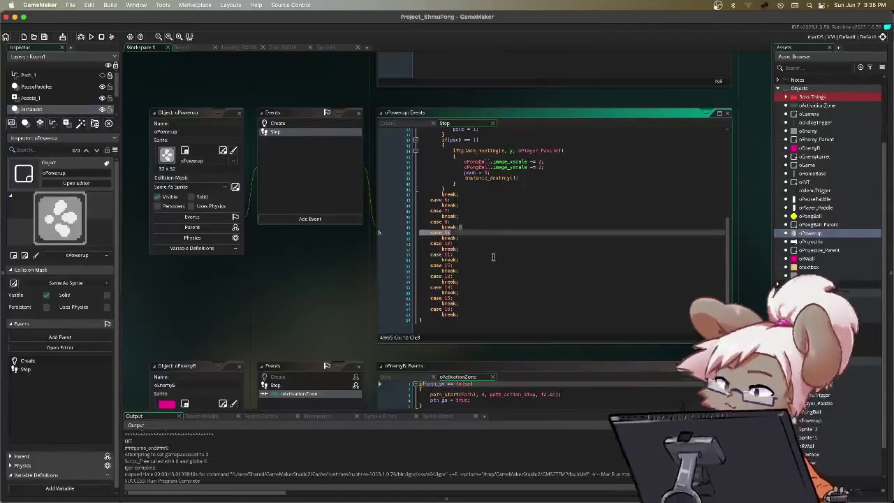
left_click_drag(513, 296, 498, 243)
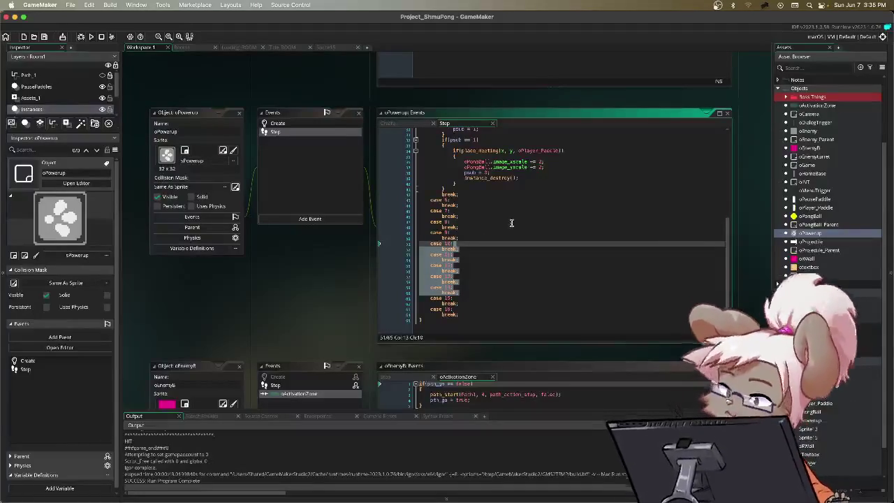
mouse_move(531, 237)
left_mouse_down()
mouse_move(505, 203)
mouse_move(559, 268)
mouse_move(501, 210)
mouse_move(539, 283)
left_mouse_up()
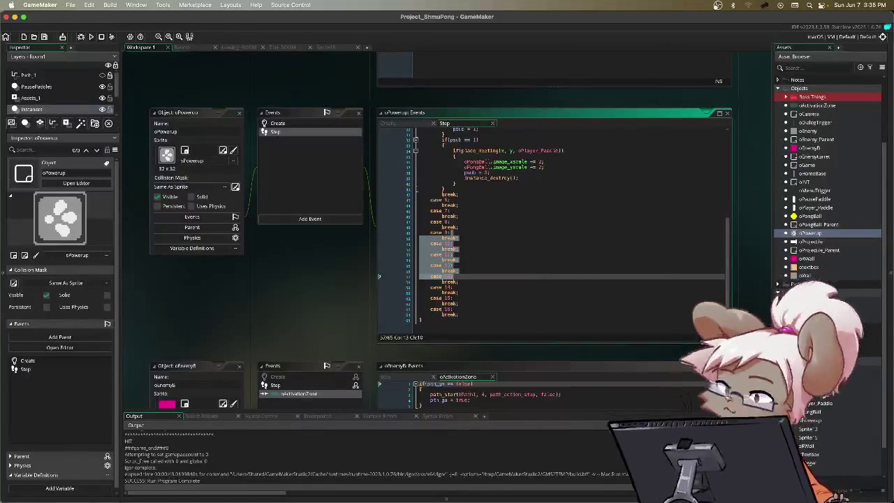
double_click(810, 133)
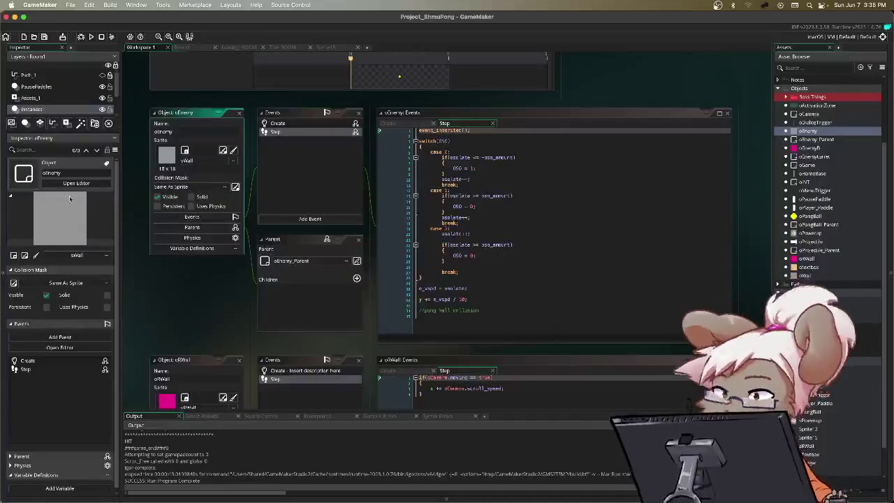
View oEnemyB's activation-zone code, then scroll the workspace back to oPowerup's Step event.
double_click(813, 147)
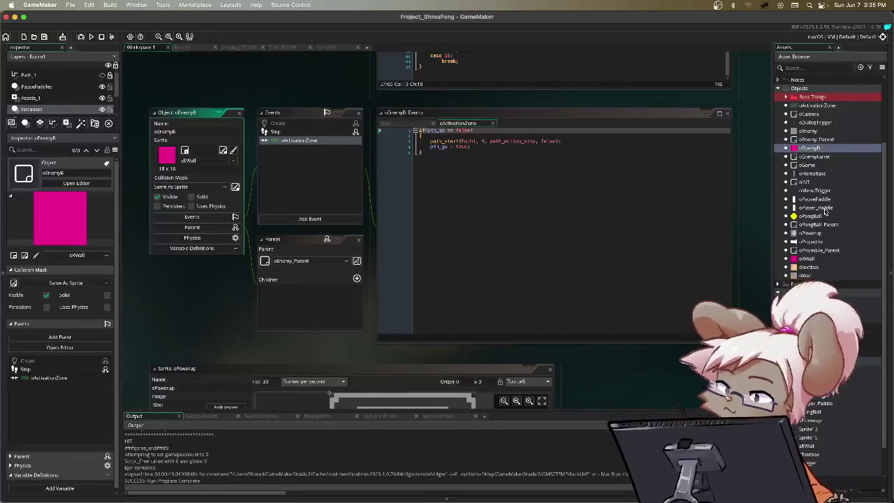
scroll(761, 151, "up", 5)
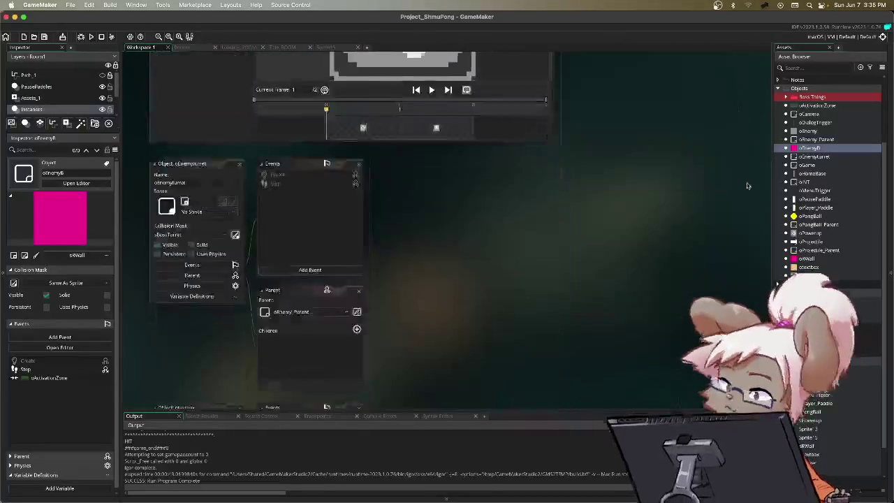
scroll(745, 196, "up", 10)
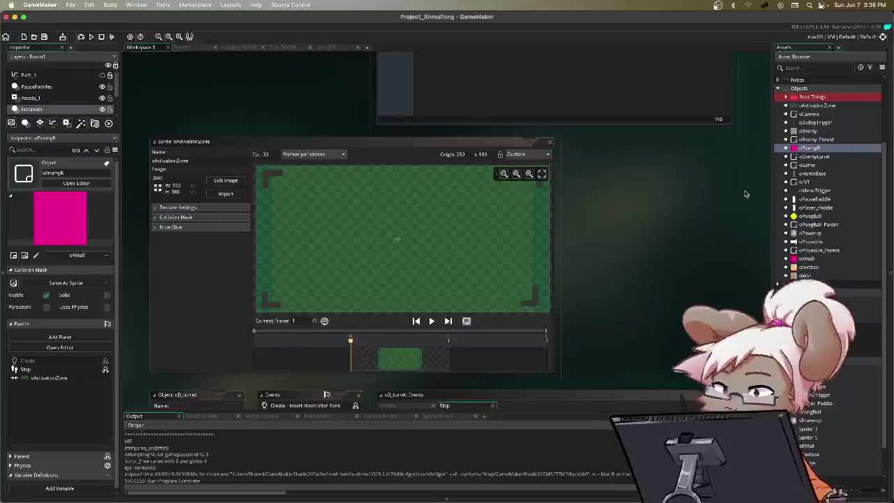
scroll(745, 196, "down", 6)
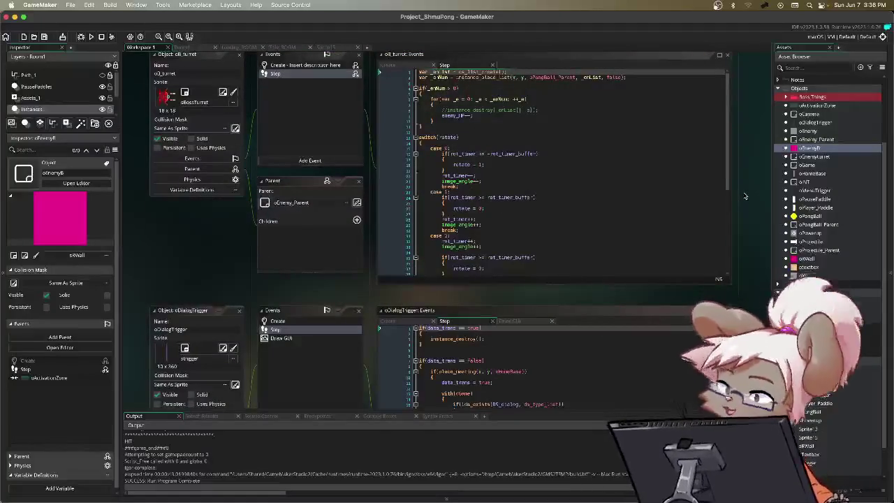
scroll(745, 196, "down", 6)
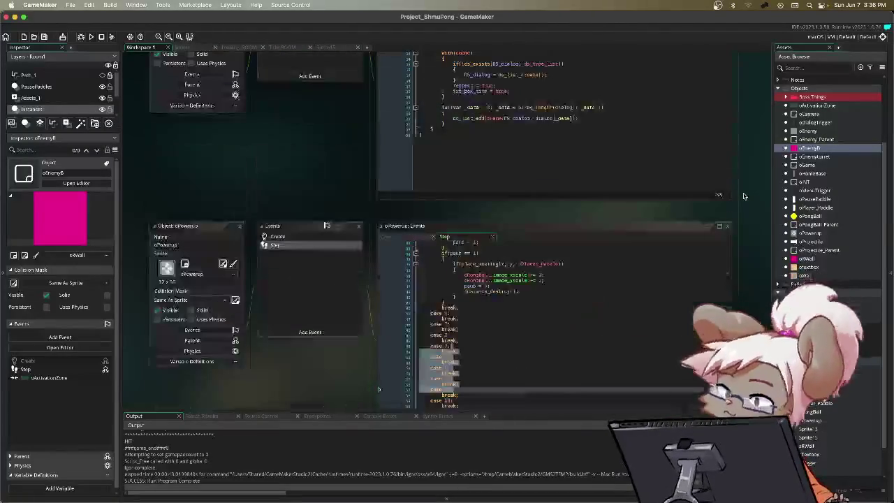